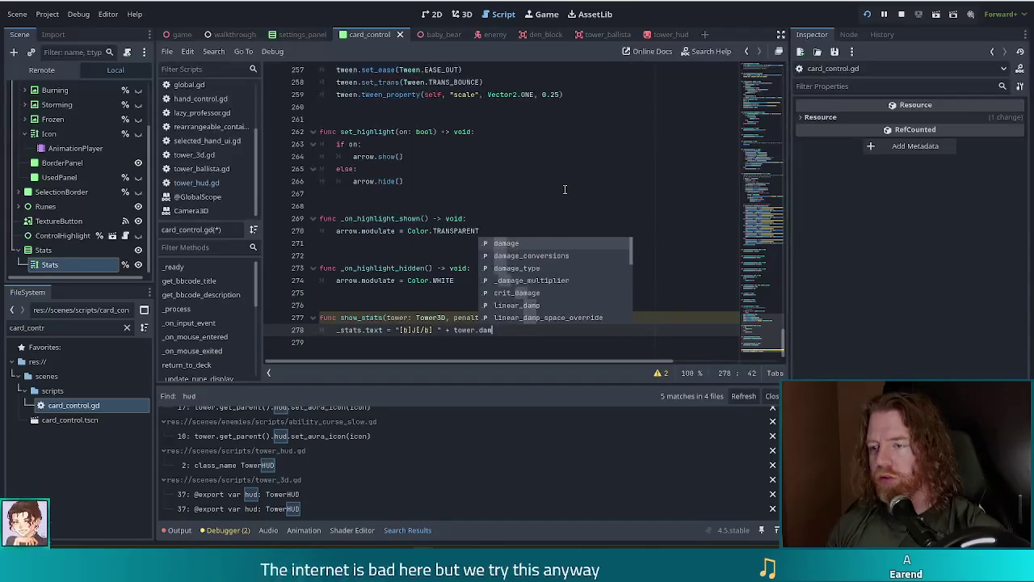
# Wrap tower.damage on line 278 in str(roundi(...)) so it shows as a whole number.
pyautogui.hotkey('ctrl', 'Left')
pyautogui.hotkey('ctrl', 'Left')
pyautogui.write('round(')
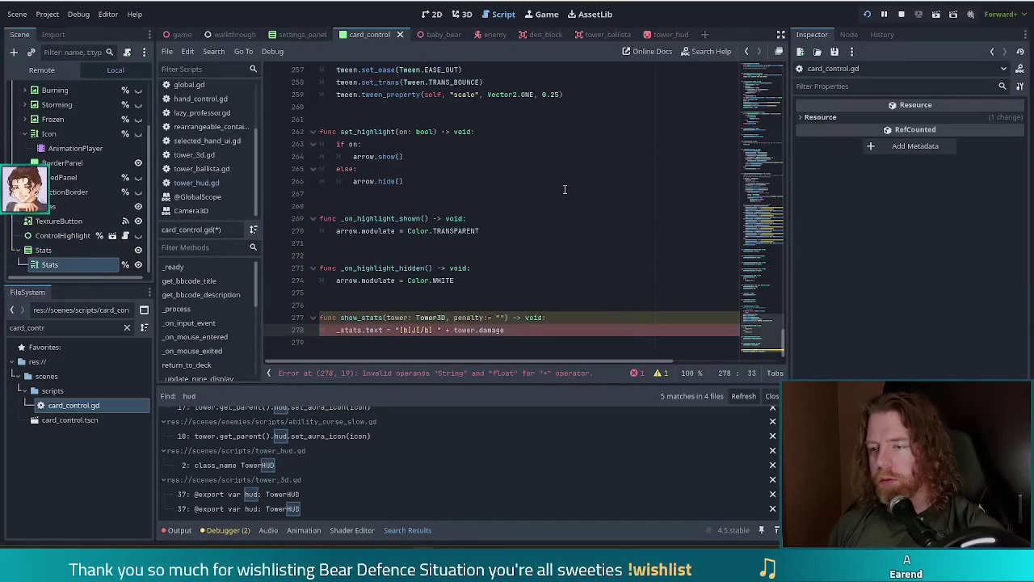
pyautogui.press('End')
pyautogui.write(')')
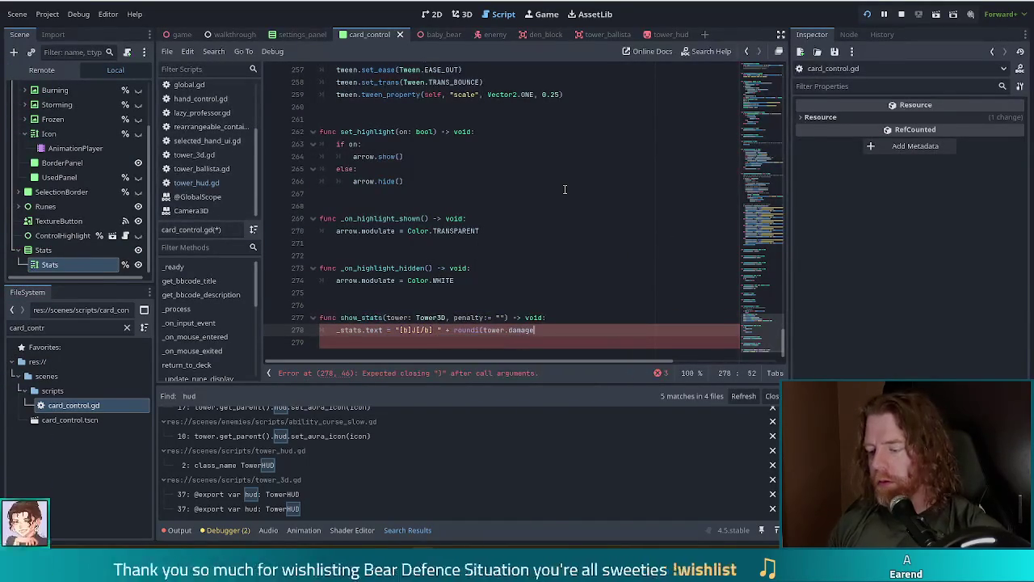
pyautogui.hotkey('ctrl', 'Left')
pyautogui.hotkey('ctrl', 'Left')
pyautogui.hotkey('ctrl', 'Left')
pyautogui.write('istr(')
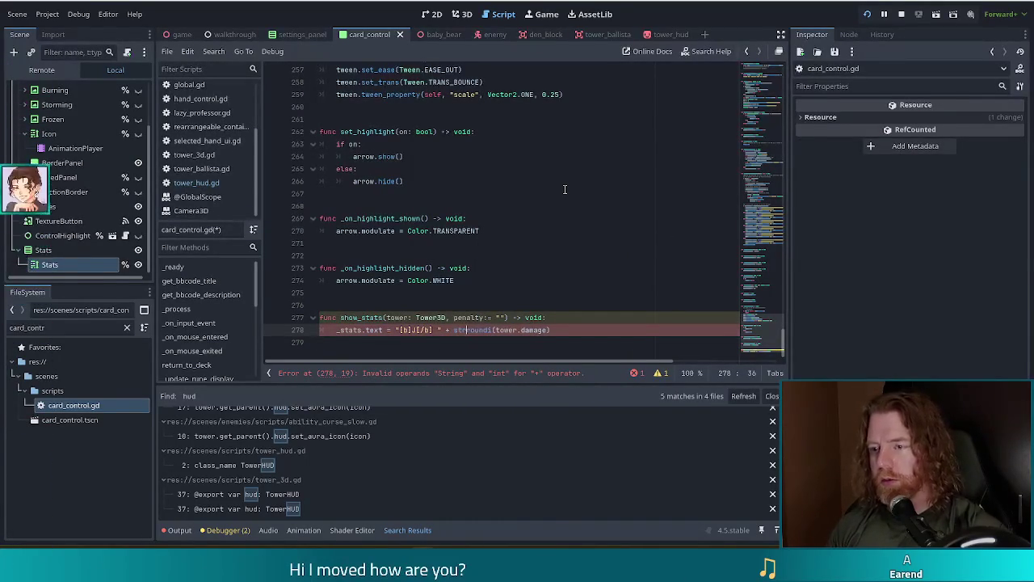
pyautogui.press('End')
pyautogui.write(')')
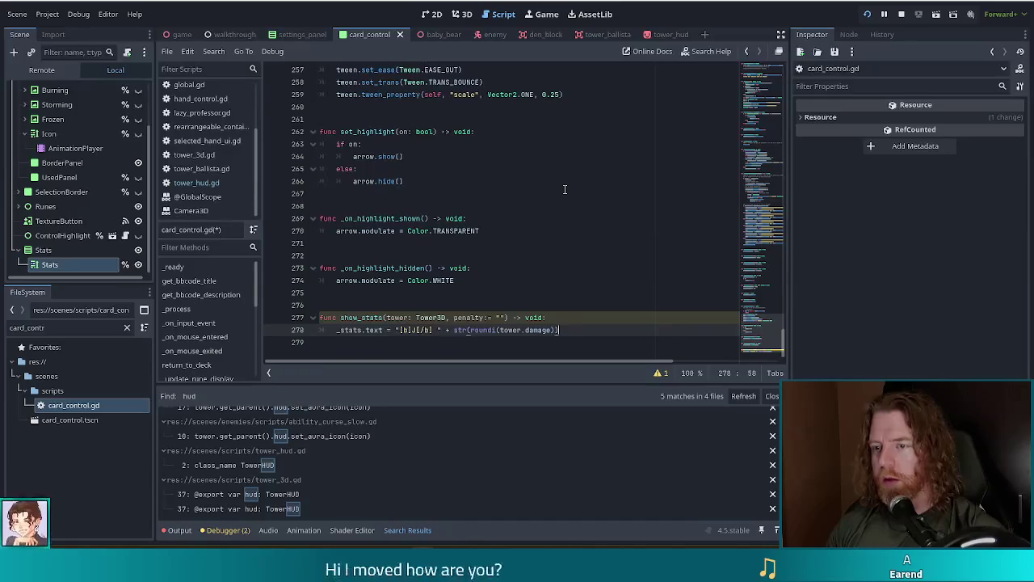
# Save card_control.gd and duplicate the damage line 278 below itself.
pyautogui.hotkey('ctrl', 's')
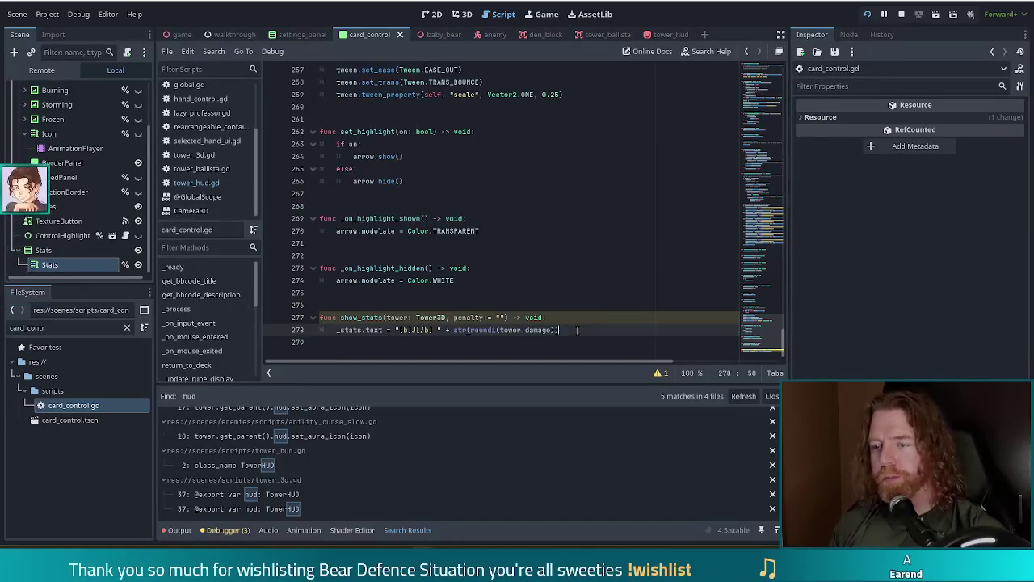
pyautogui.hotkey('ctrl', 'shift', 'd')
pyautogui.click(387, 343)
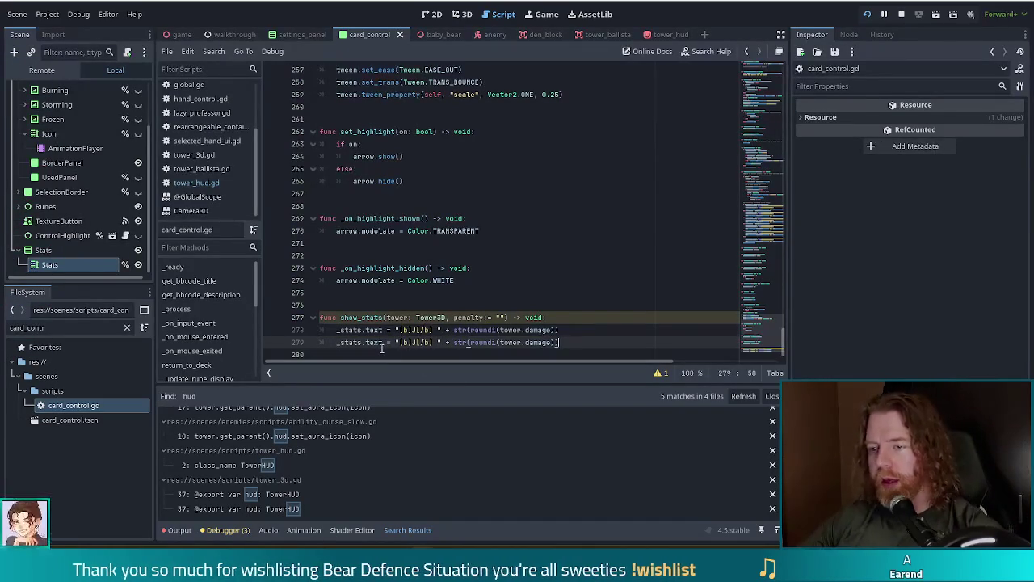
# Turn the duplicated line into += with a K label and rounded tower.shots.
pyautogui.write('+')
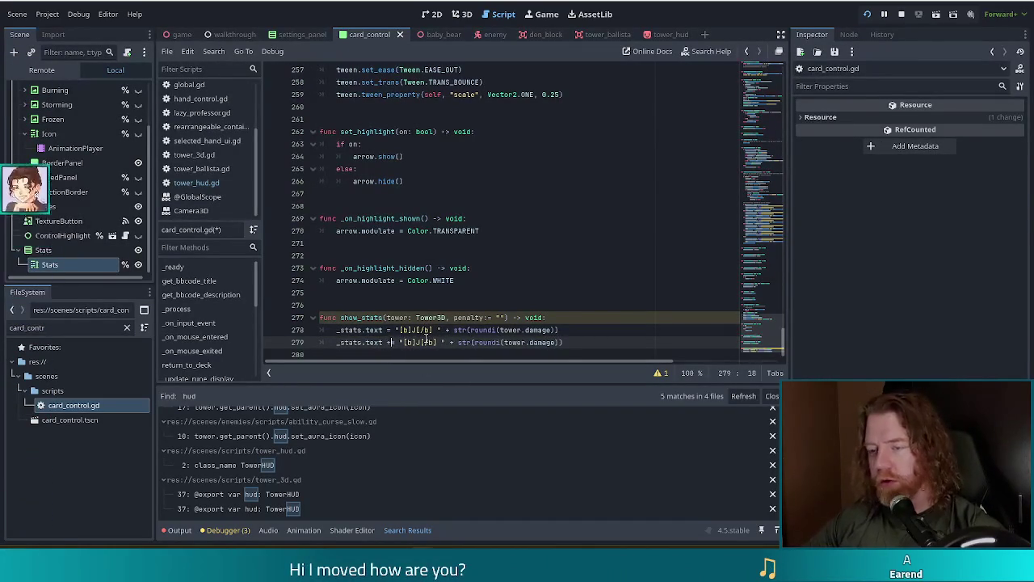
pyautogui.click(426, 342)
pyautogui.press('BackSpace')
pyautogui.write('K')
pyautogui.press('End')
pyautogui.hotkey('shift', 'ctrl', 'Left')
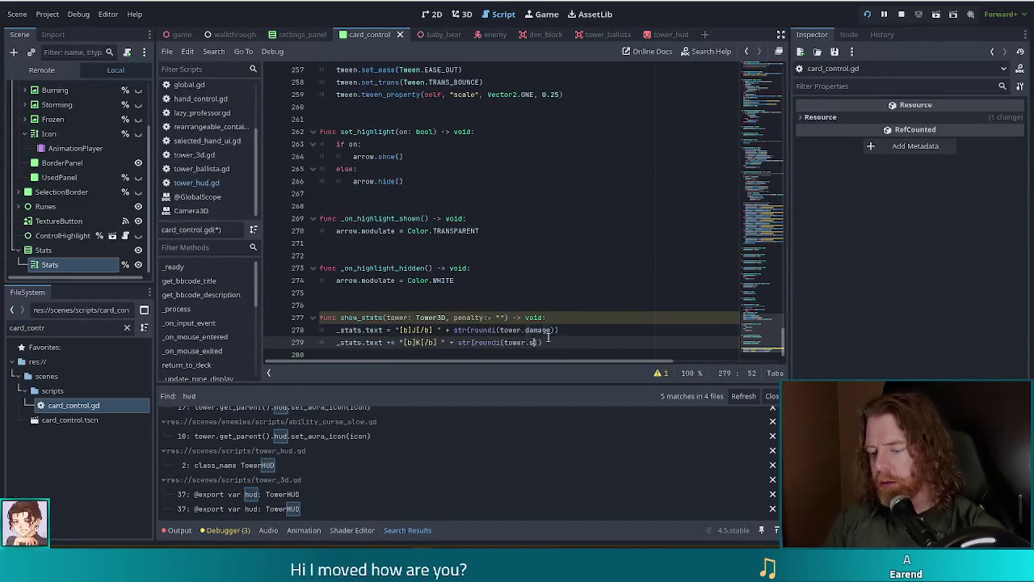
pyautogui.write('shots)))')
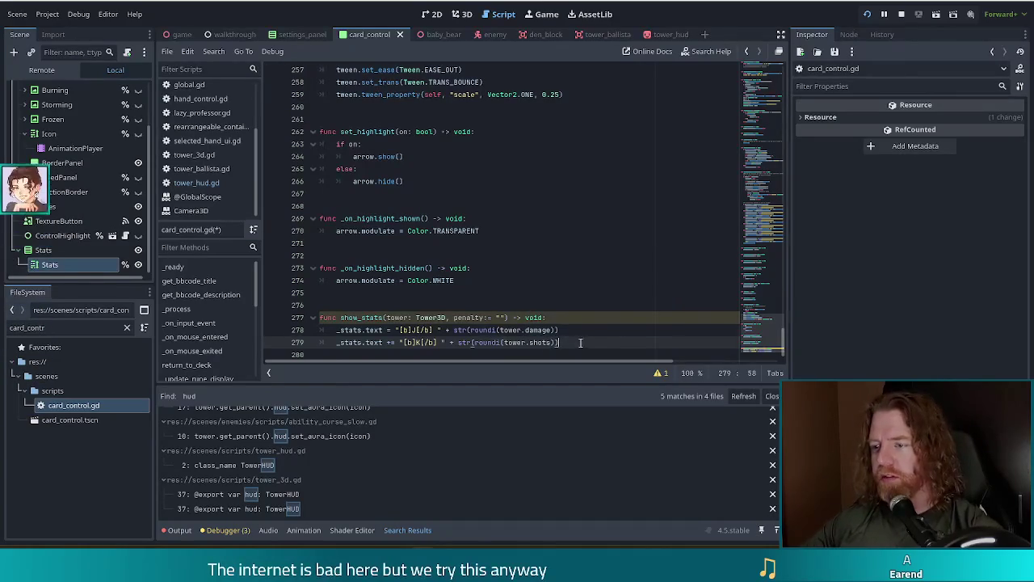
pyautogui.scroll(-1, 555, 296)
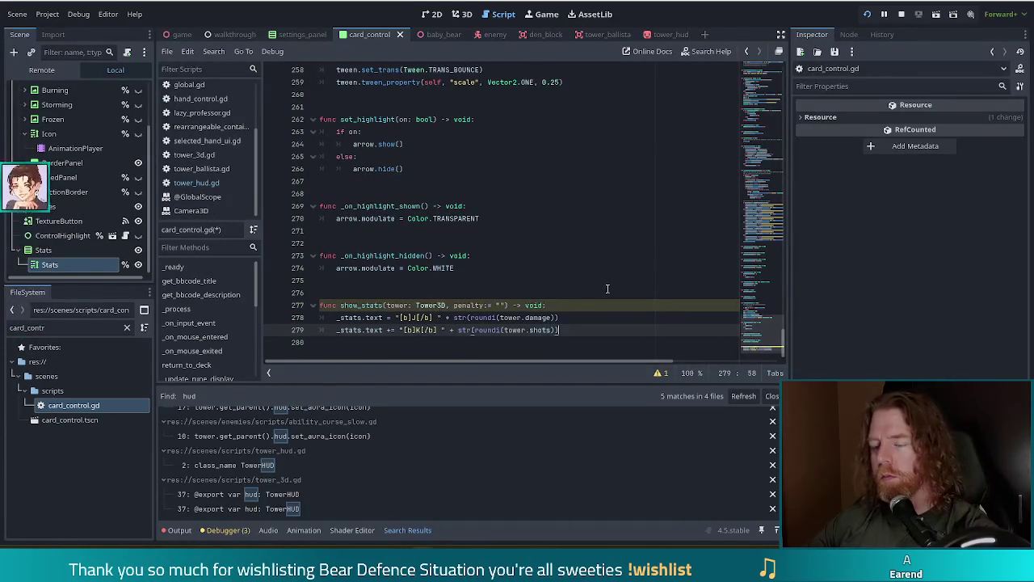
pyautogui.moveTo(374, 330)
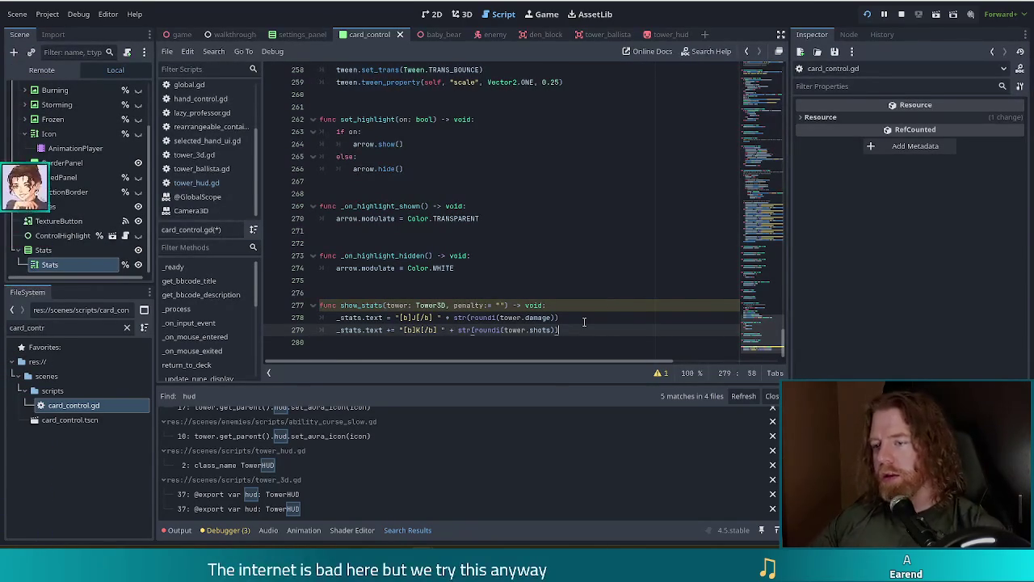
# Start an if statement on a new line below the shots line.
pyautogui.press('Return')
pyautogui.write('iof')
pyautogui.press('BackSpace')
pyautogui.press('BackSpace')
pyautogui.write('f')
pyautogui.click(611, 319)
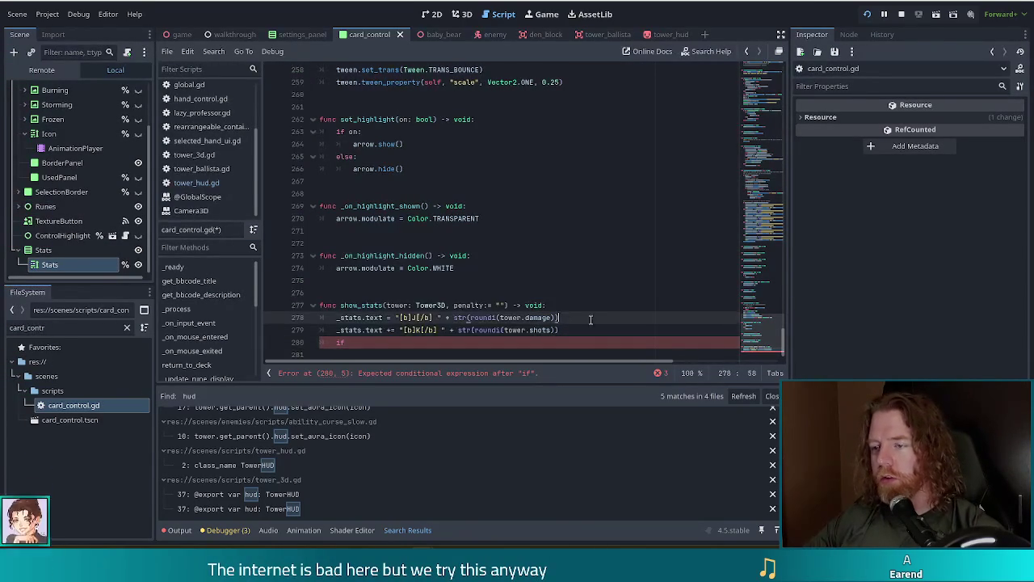
# Append + "\n" to the damage and shots lines and write if penalty != "":.
pyautogui.write('+ "')
pyautogui.write('\\n')
pyautogui.press('Down')
pyautogui.write('+ "')
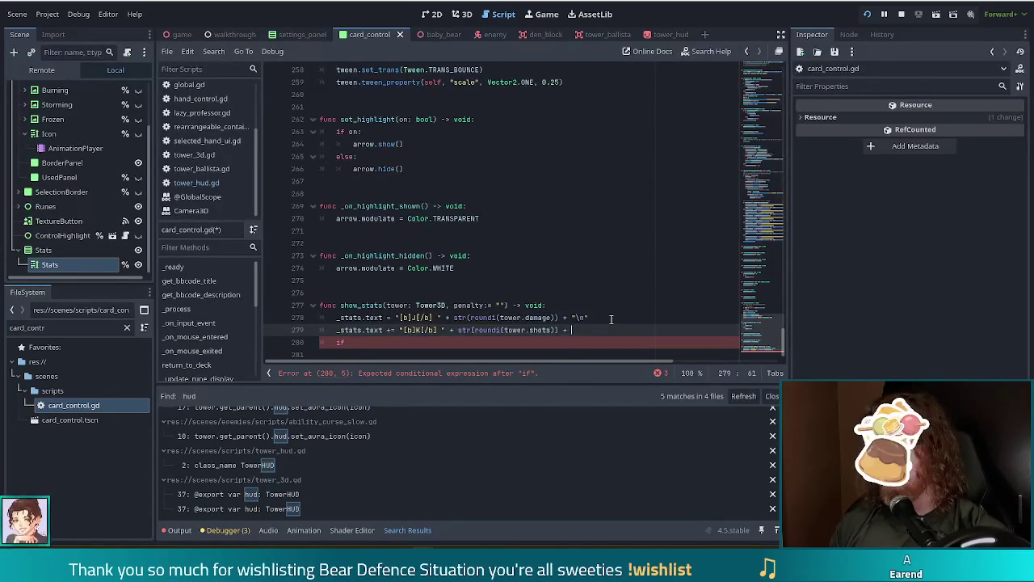
pyautogui.write('\\n')
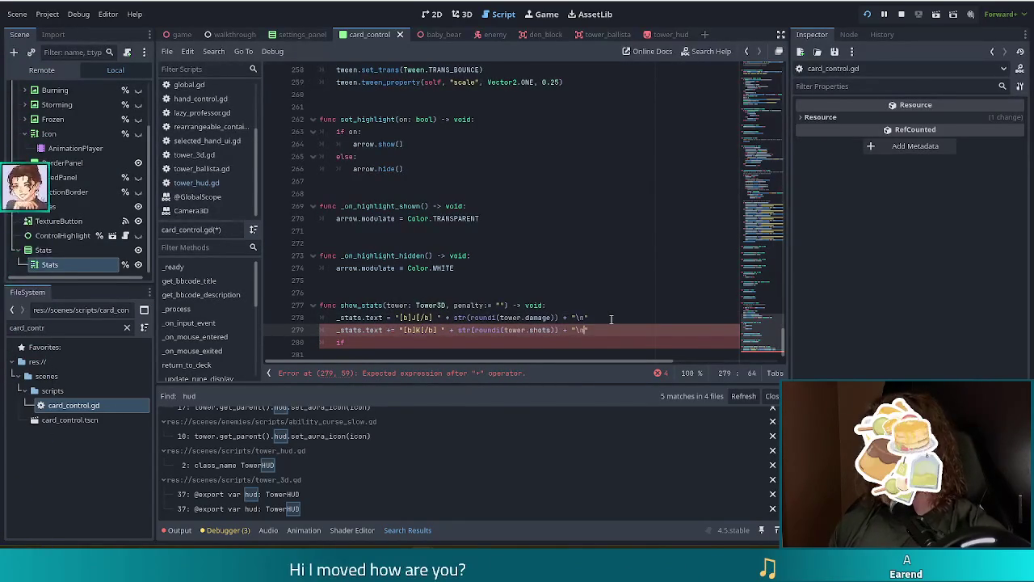
pyautogui.press('Down')
pyautogui.write('penalty != "":')
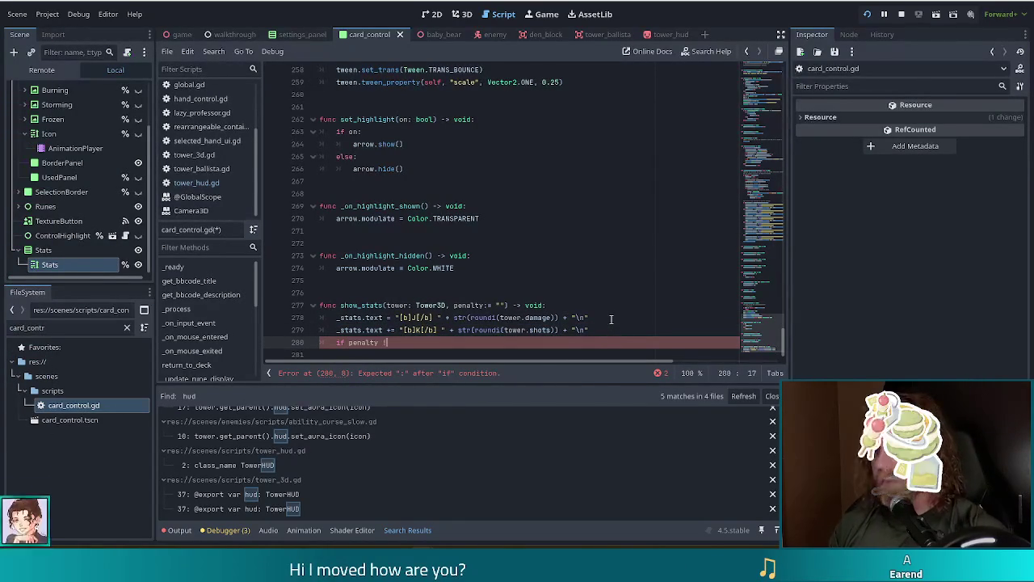
# Paste the shots line as an indented line under the penalty check.
pyautogui.press('Return')
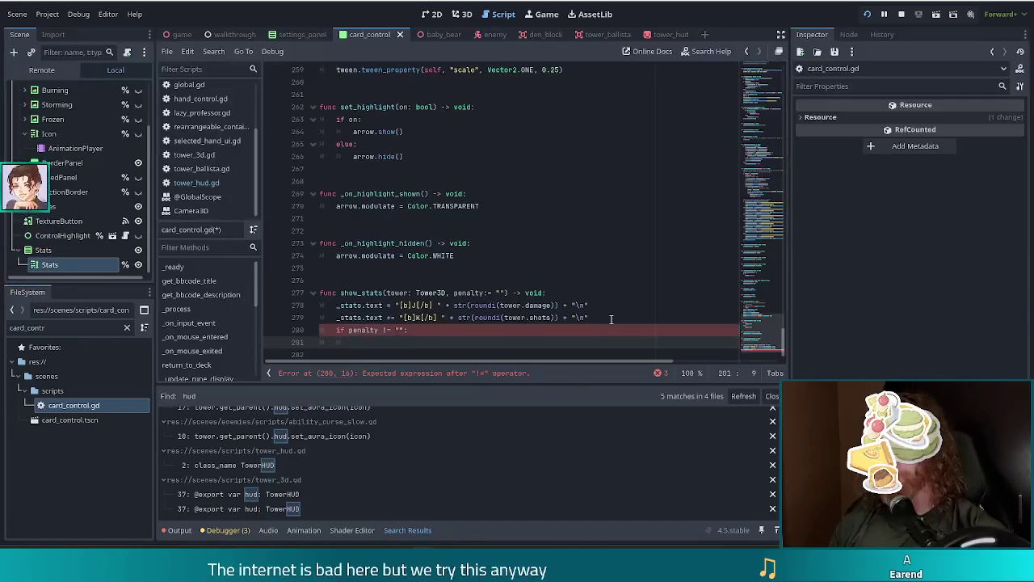
pyautogui.write('_stats.text += "[b]K[/b] " + str(roundi(tower.shots)) + "\\n"')
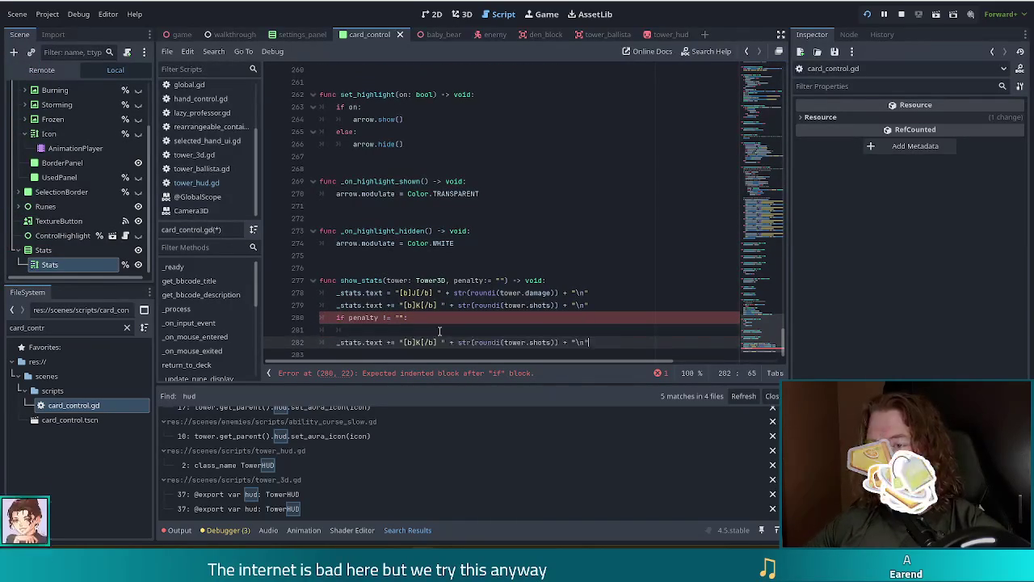
pyautogui.press('BackSpace')
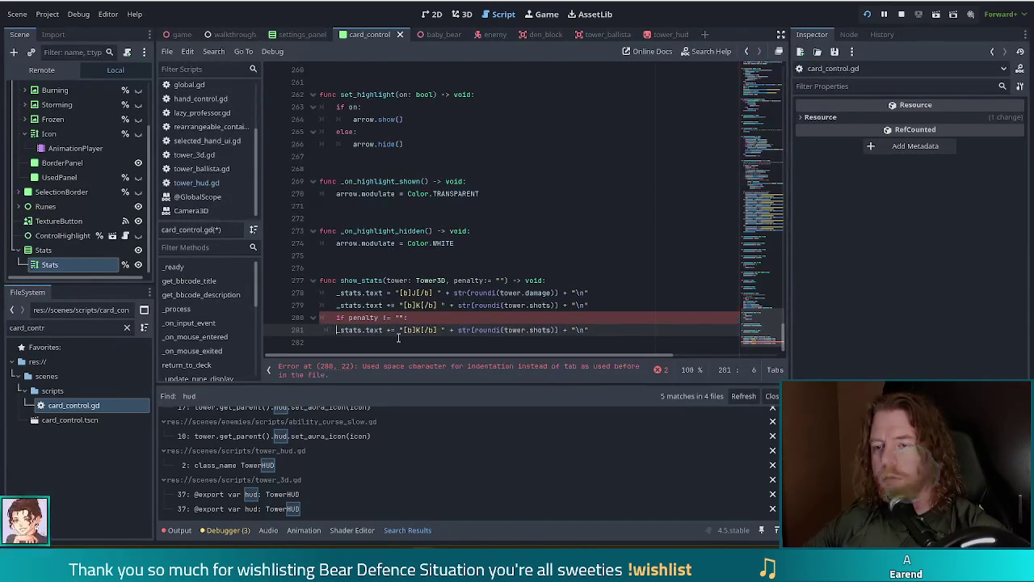
pyautogui.press('BackSpace')
# Change line 281 to _stats.text += penalty and fix its indentation.
pyautogui.click(437, 330)
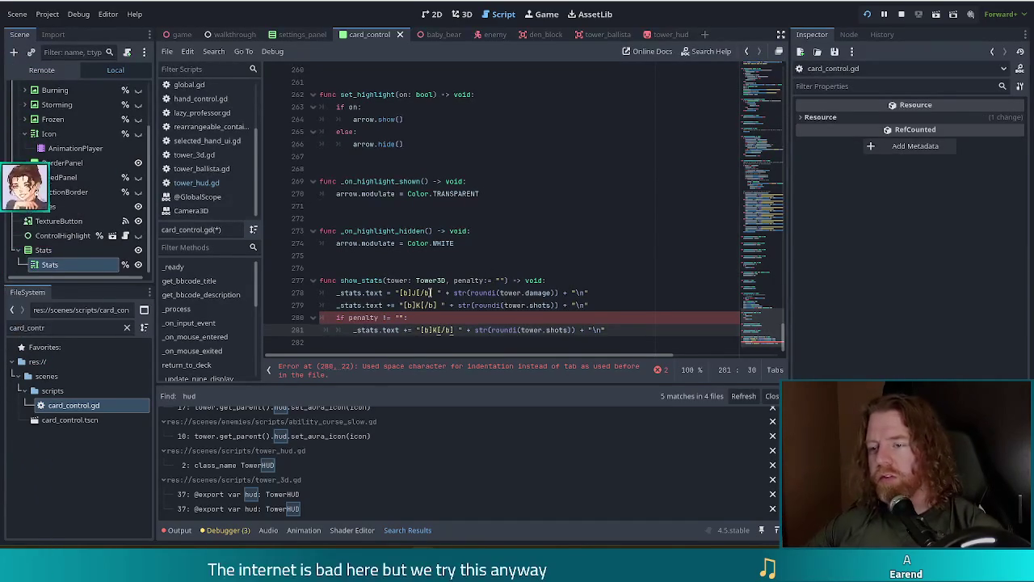
pyautogui.moveTo(417, 330); pyautogui.dragTo(431, 330)
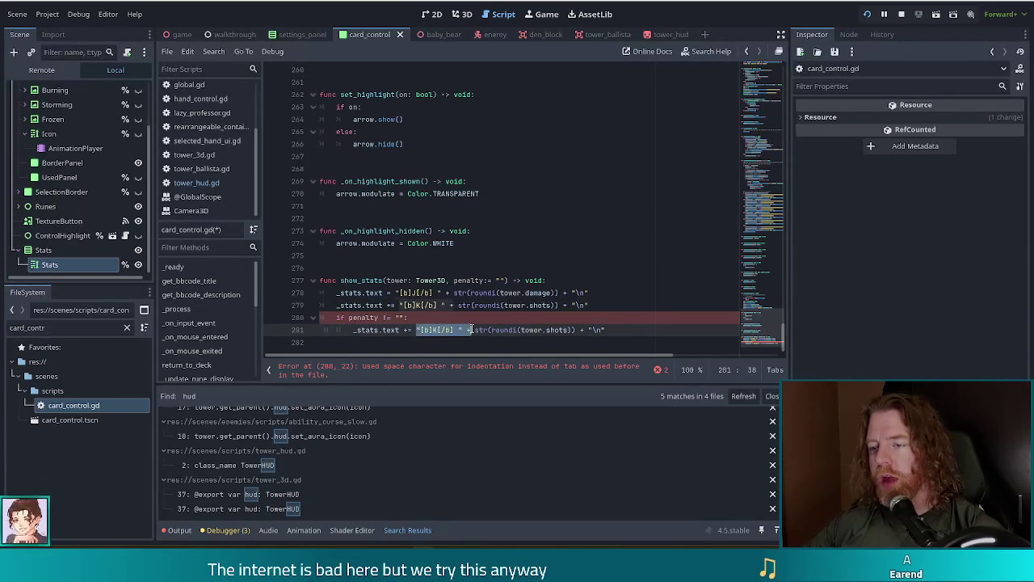
pyautogui.click(422, 329)
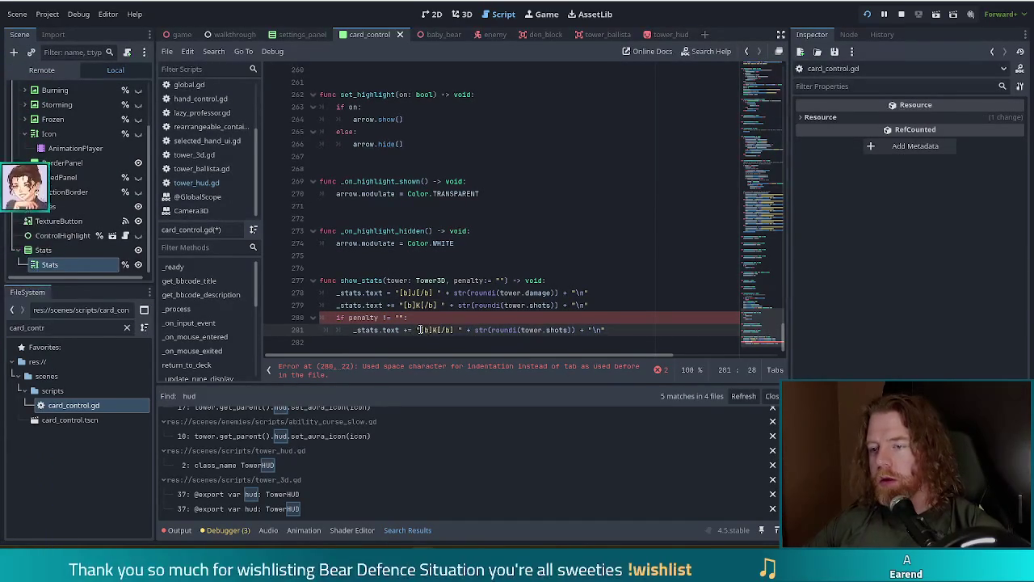
pyautogui.keyDown('shift'); pyautogui.click(617, 330); pyautogui.keyUp('shift')
pyautogui.write('penalty')
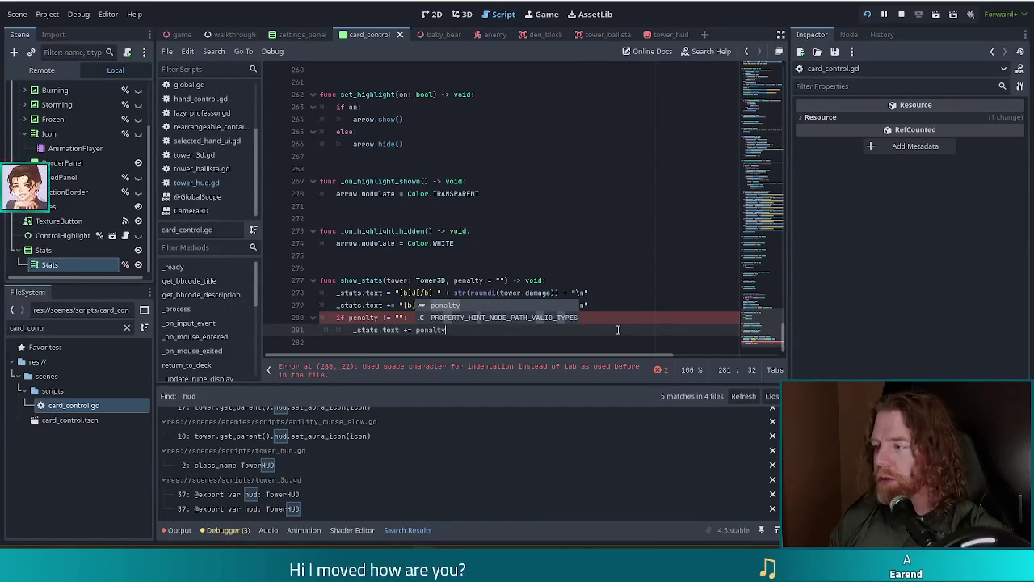
pyautogui.press('Escape')
pyautogui.press('Up')
pyautogui.press('Up')
pyautogui.press('Up')
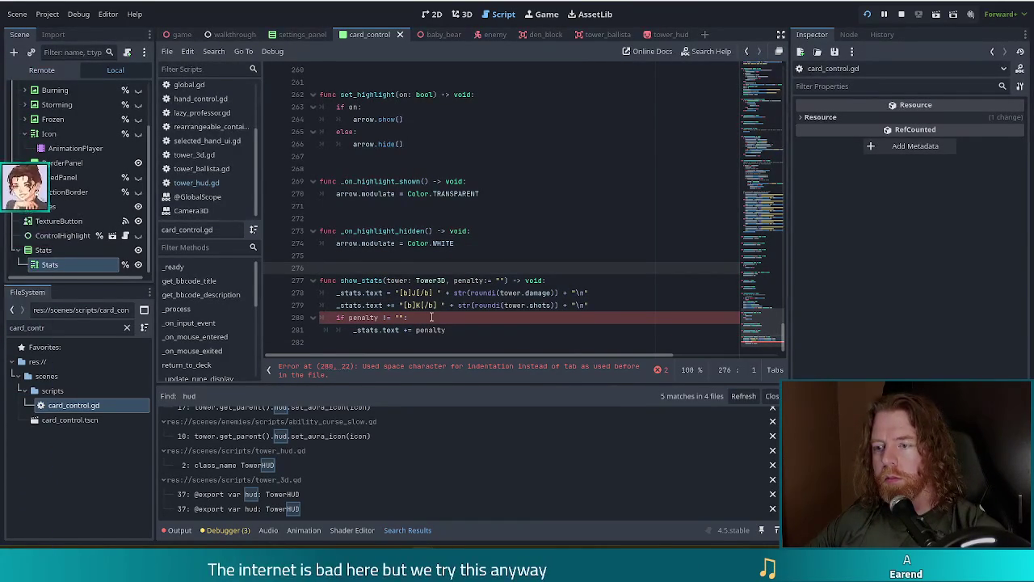
pyautogui.click(337, 329)
pyautogui.hotkey('ctrl', 'shift', 'i')
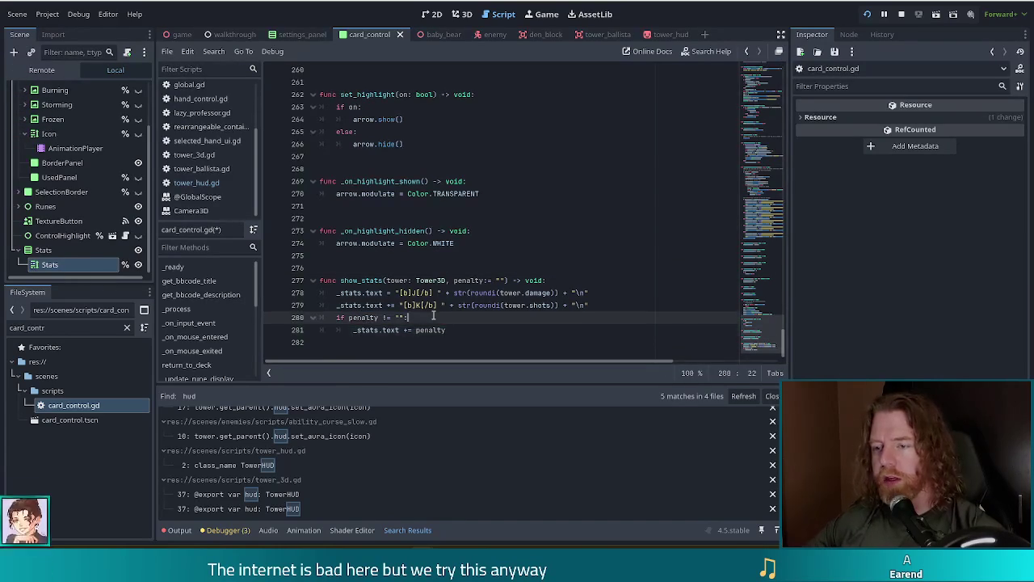
pyautogui.click(410, 318)
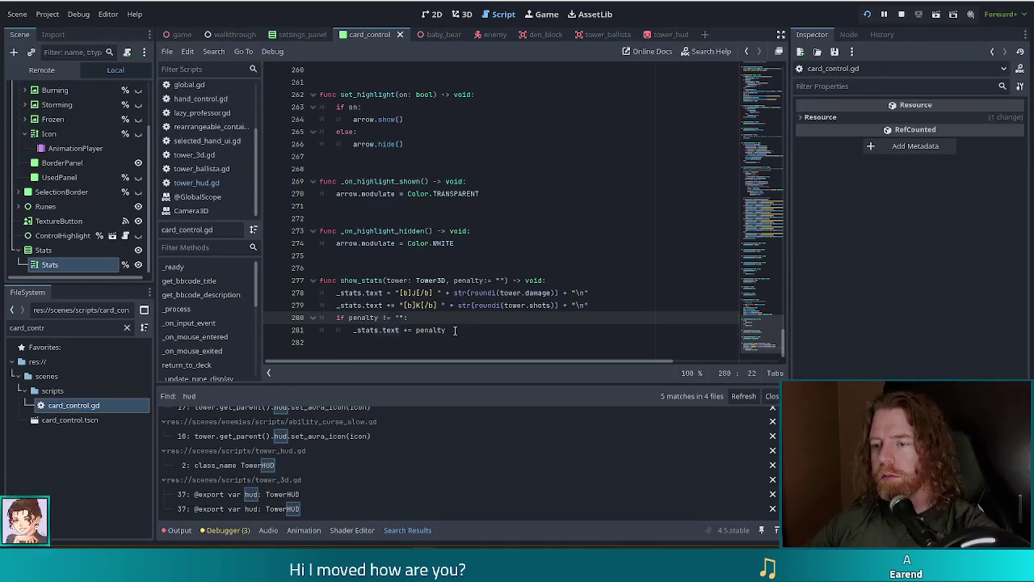
pyautogui.click(485, 330)
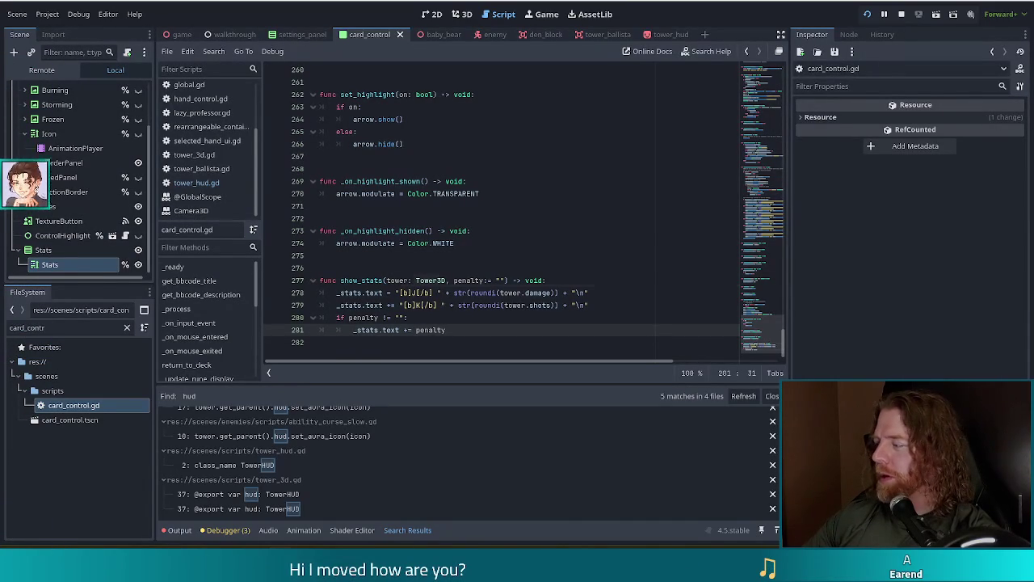
pyautogui.press('Up')
pyautogui.press('Down')
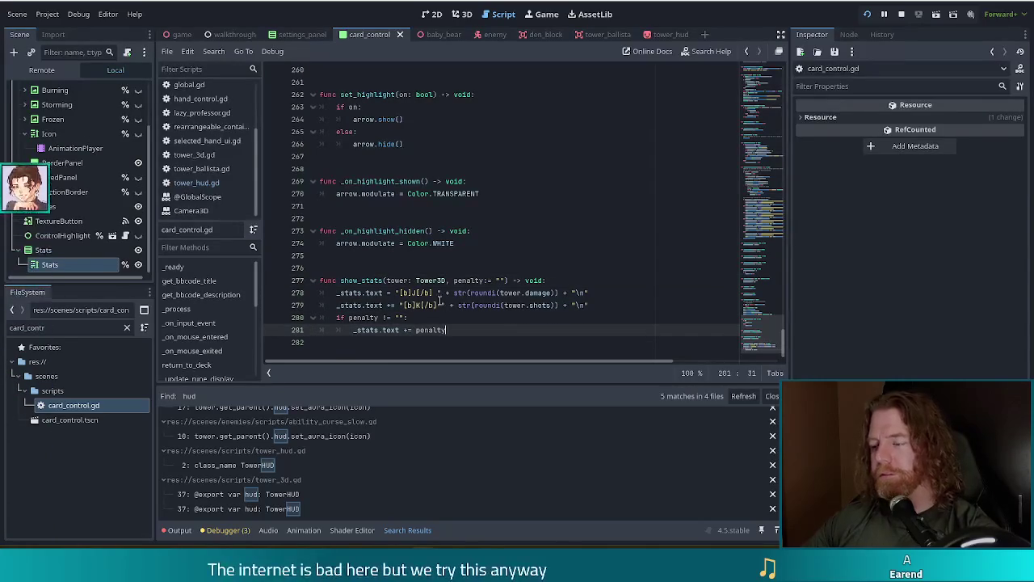
pyautogui.click(431, 295)
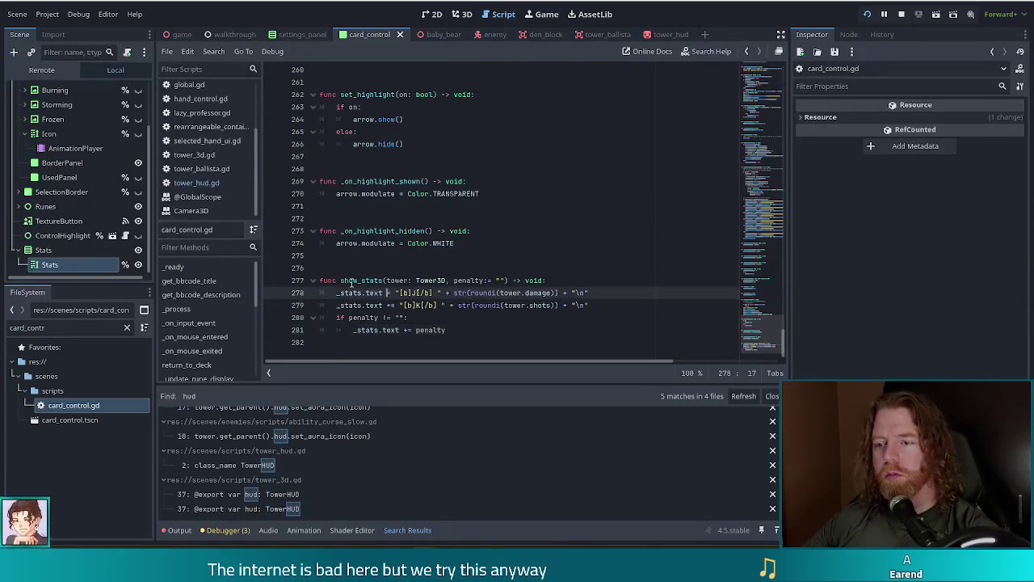
pyautogui.click(455, 332)
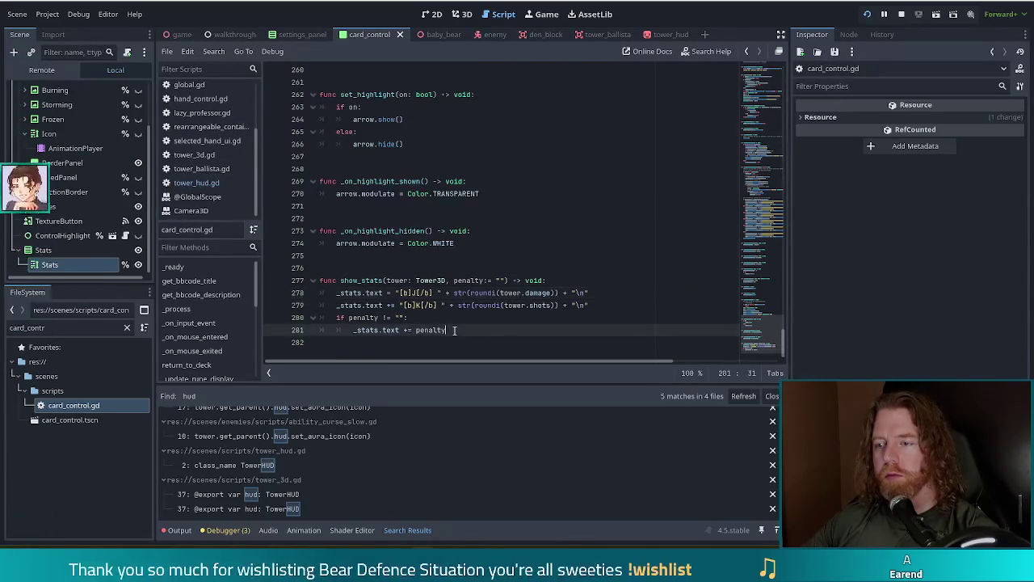
# In game.gd, change the call to control.show_stats(tower) and save.
pyautogui.click(204, 185)
pyautogui.scroll(3, 206, 154)
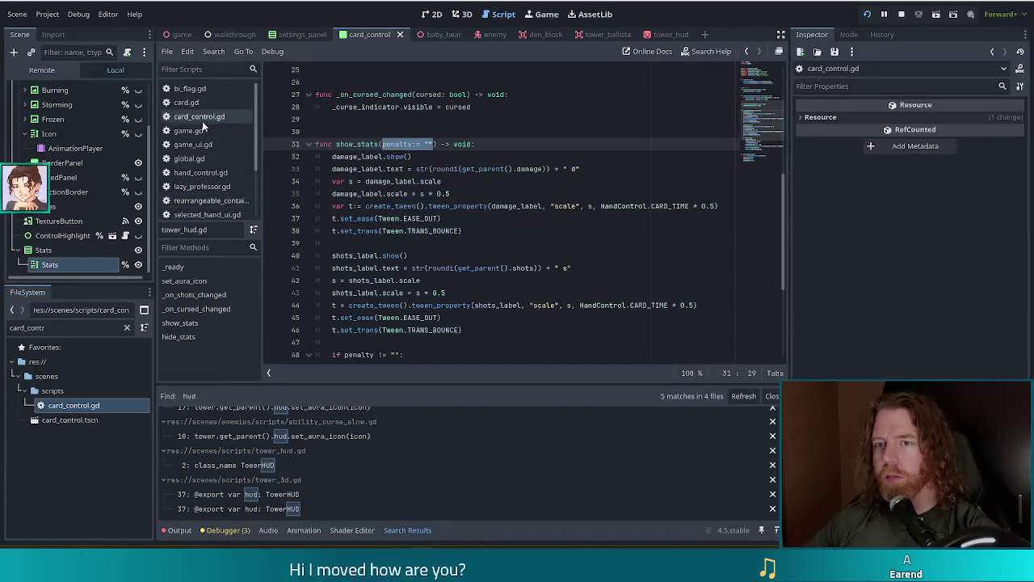
pyautogui.click(205, 130)
pyautogui.click(474, 181)
pyautogui.write('tower')
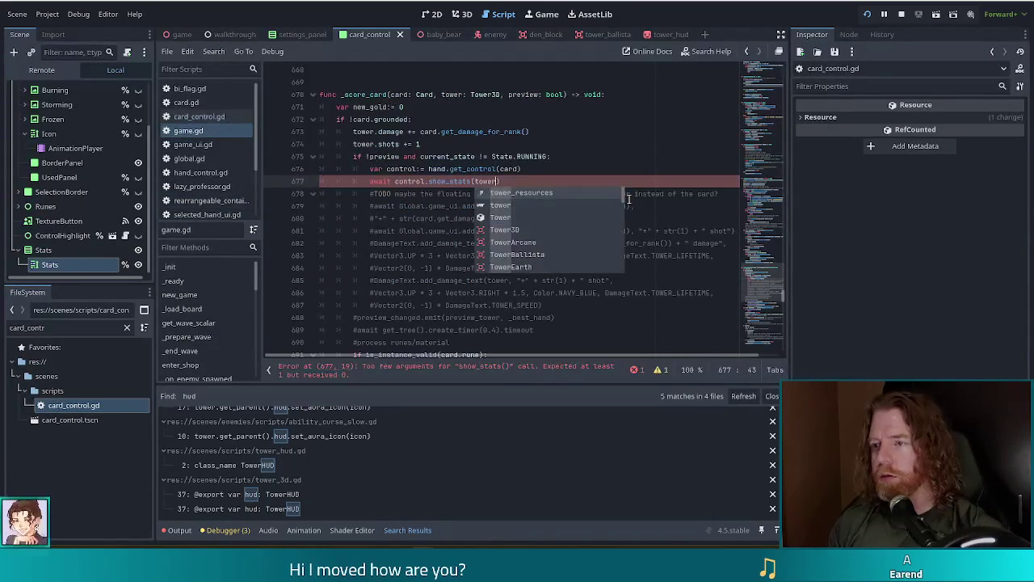
pyautogui.hotkey('ctrl', 's')
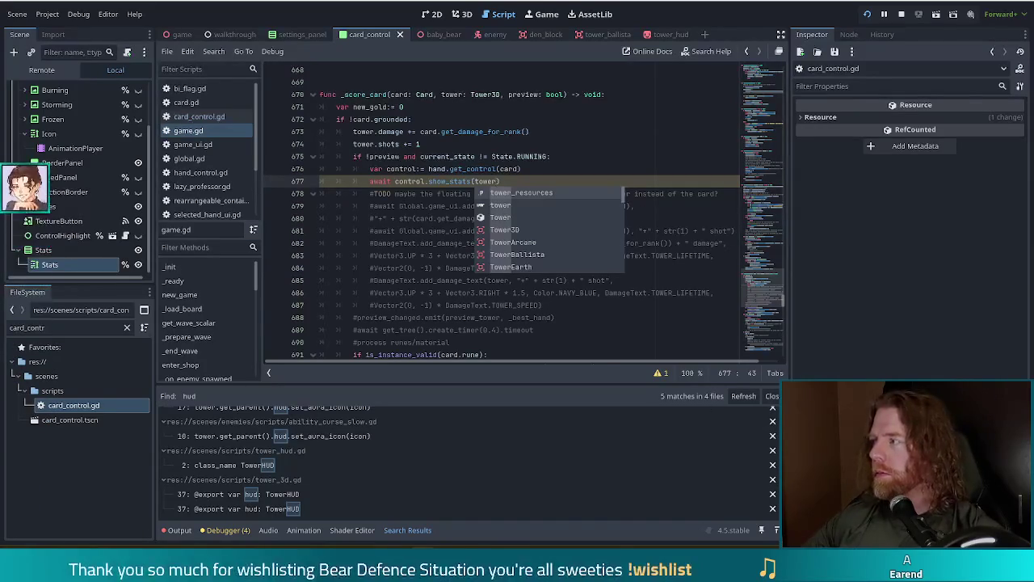
pyautogui.click(199, 116)
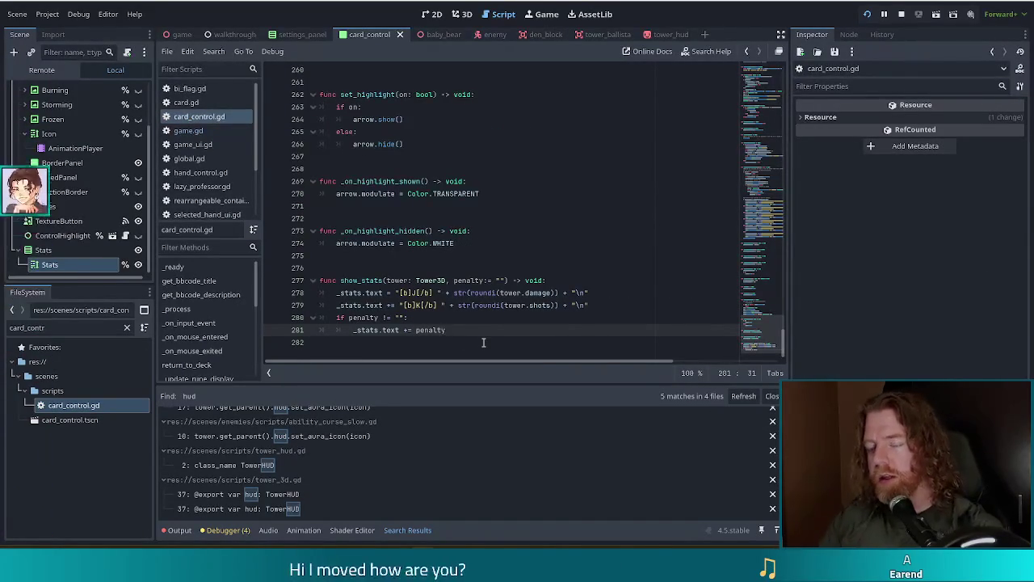
# End show_stats with 'await get_tree().create_timer(0.5).timeout' and save card_control.gd.
pyautogui.press('Return')
pyautogui.write('get_tre')
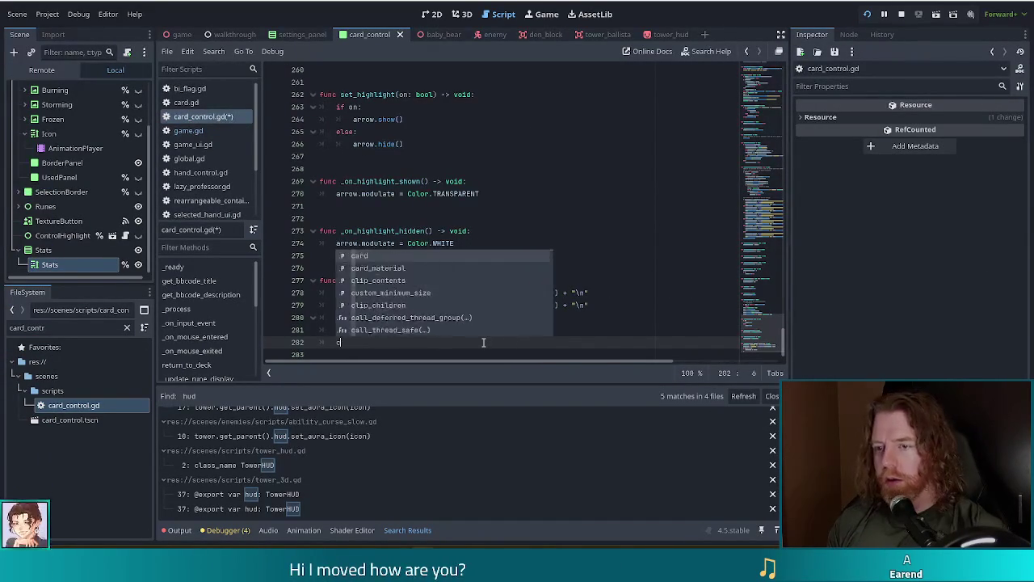
pyautogui.press('Return')
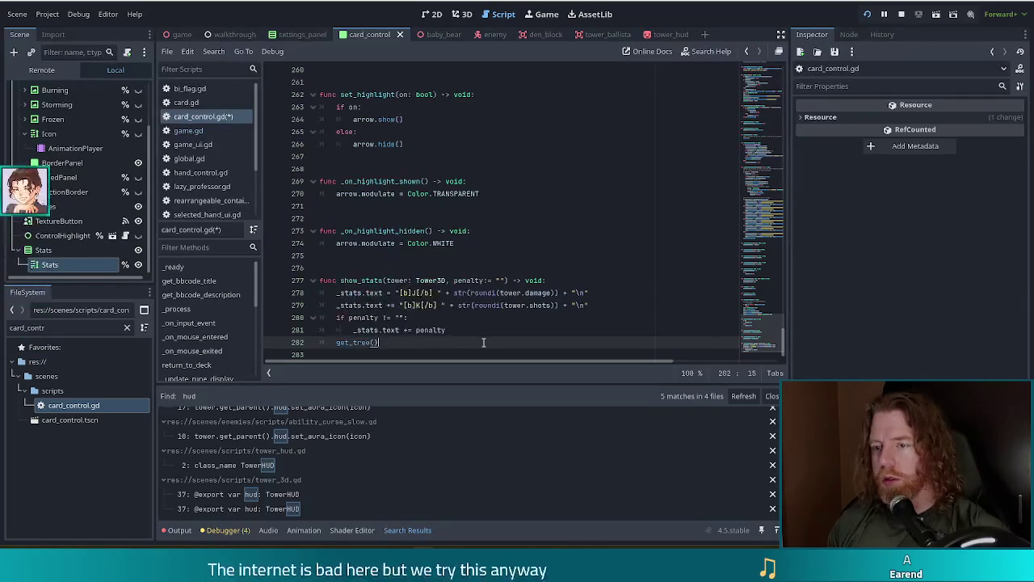
pyautogui.write('.create_t')
pyautogui.press('Return')
pyautogui.write('0.5)')
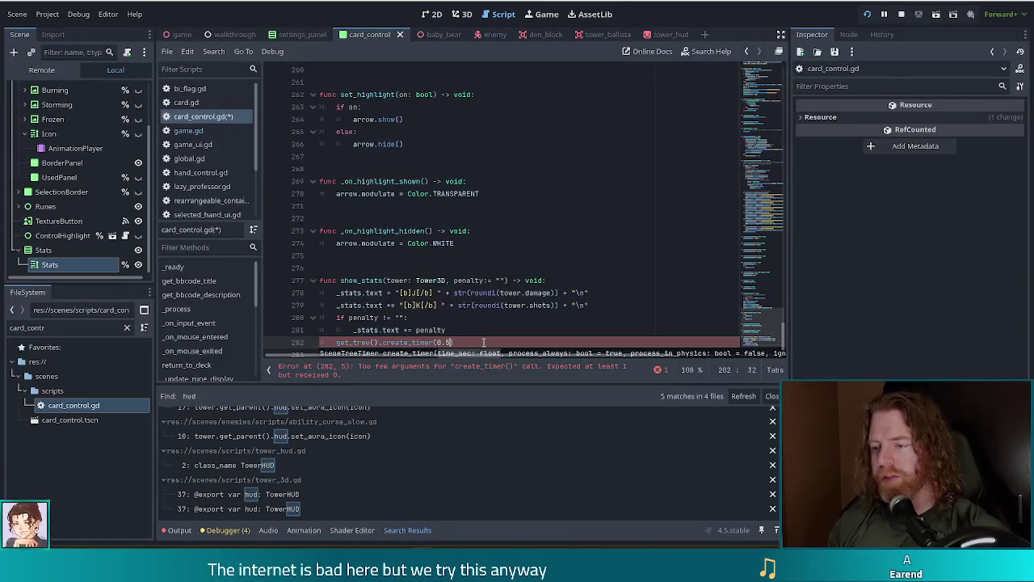
pyautogui.write('.timeout')
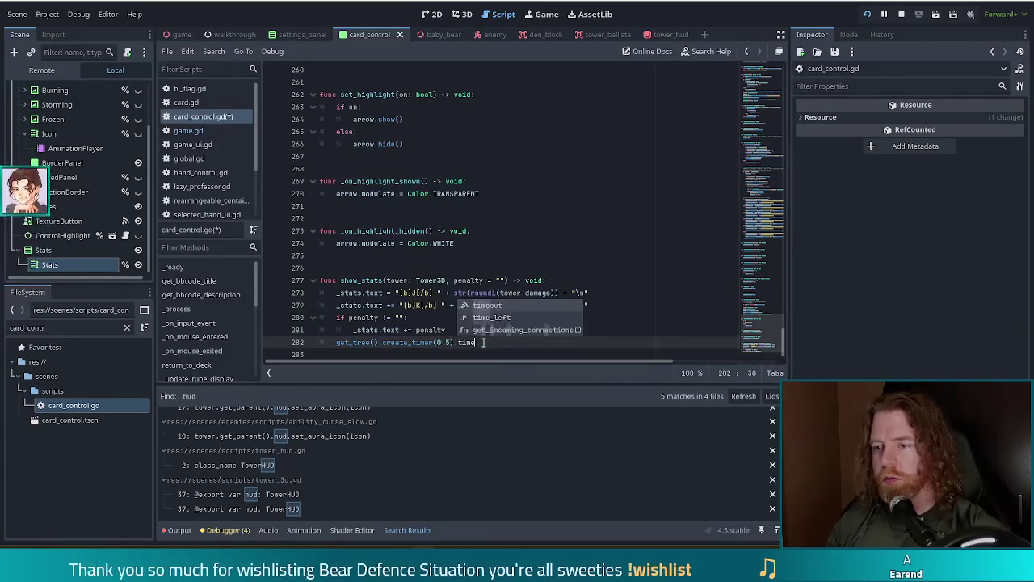
pyautogui.press('Home')
pyautogui.write('await')
pyautogui.hotkey('ctrl', 's')
pyautogui.hotkey('alt', 'Left')
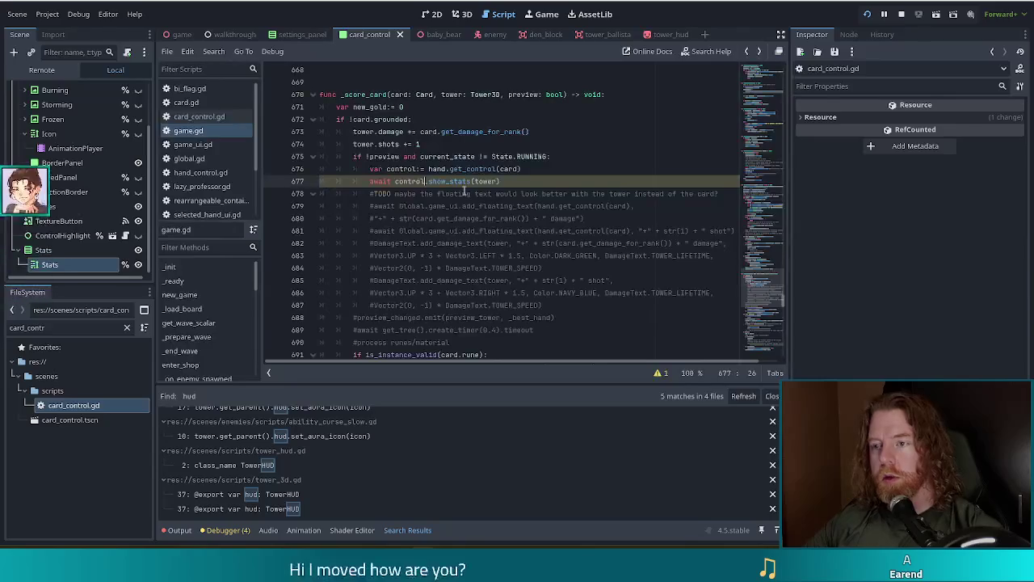
# Add control.hide_stats() on the line after await control.show_stats(tower) in game.gd.
pyautogui.hotkey('ctrl', 'space')
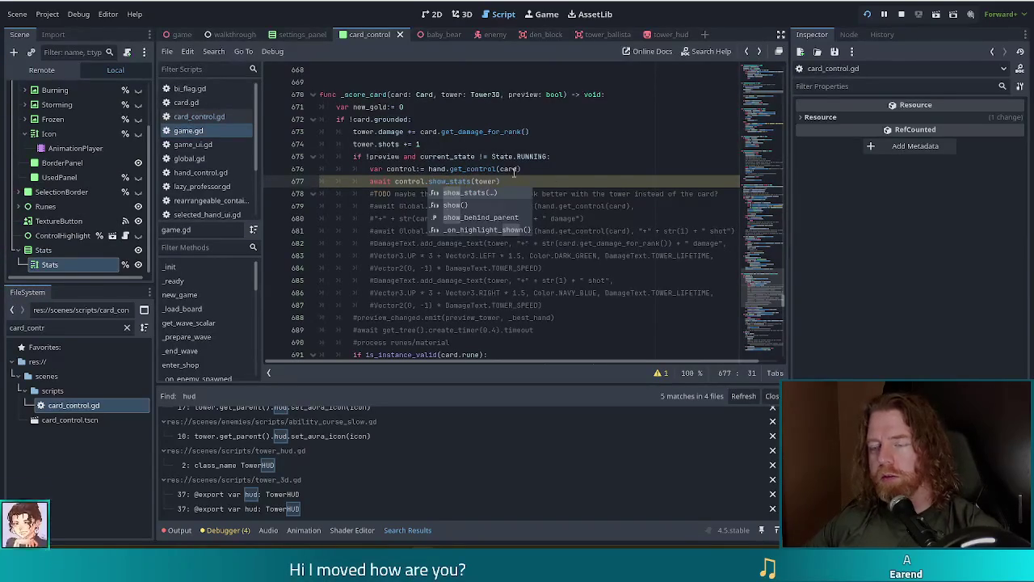
pyautogui.press('End')
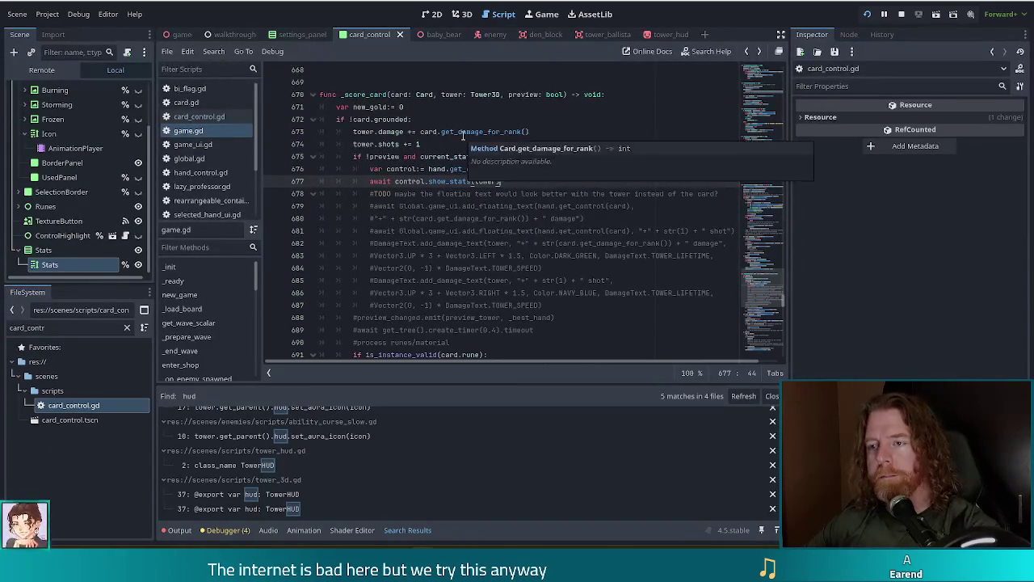
pyautogui.scroll(-3, 461, 245)
pyautogui.scroll(3, 461, 245)
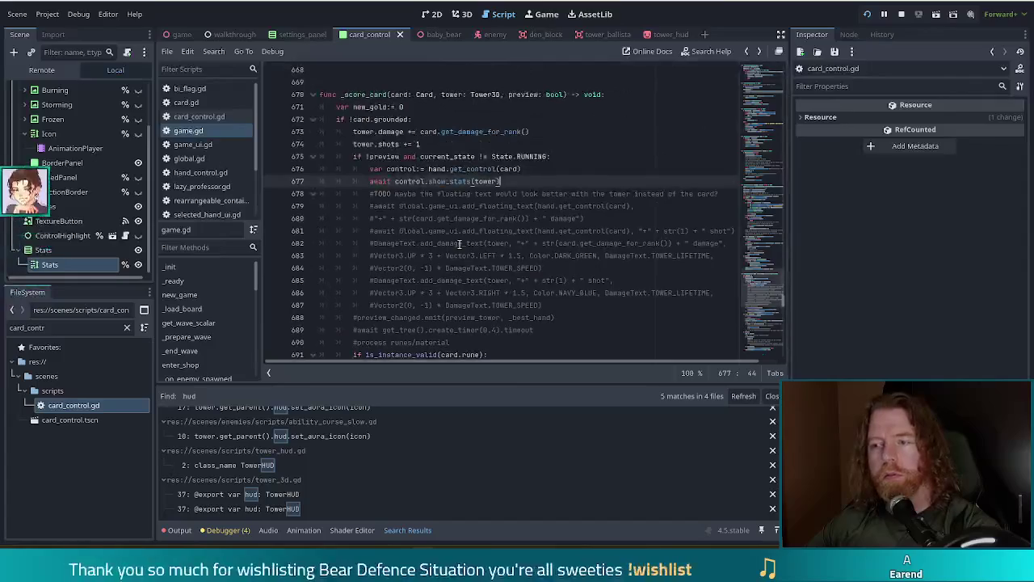
pyautogui.scroll(-13, 460, 242)
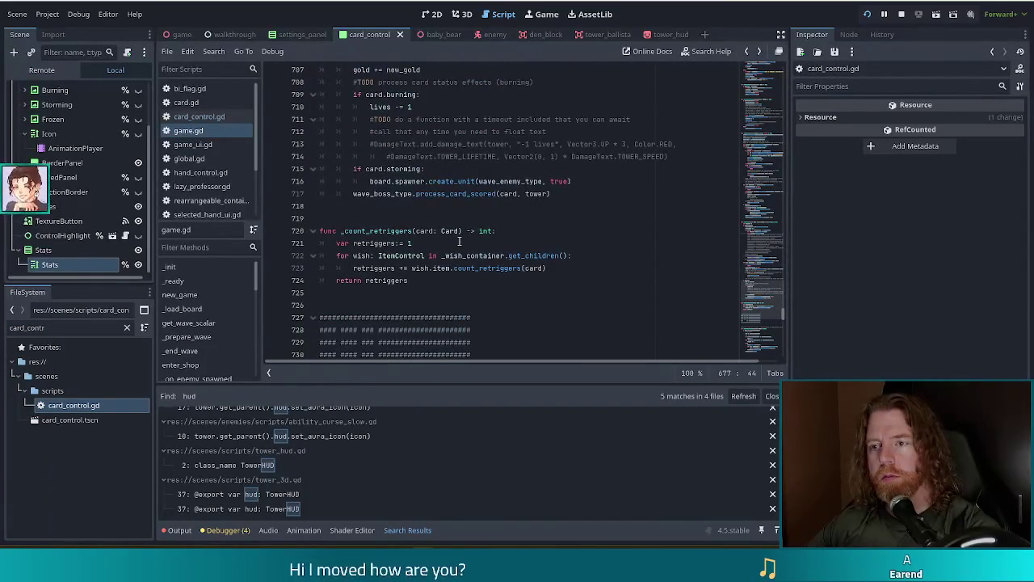
pyautogui.scroll(-1, 459, 241)
pyautogui.scroll(8, 459, 241)
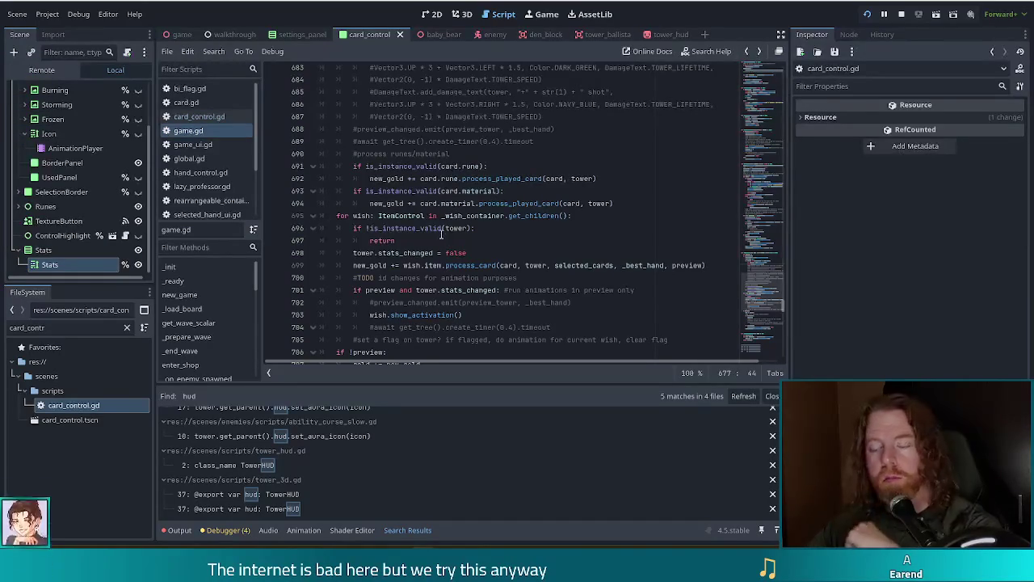
pyautogui.scroll(3, 443, 241)
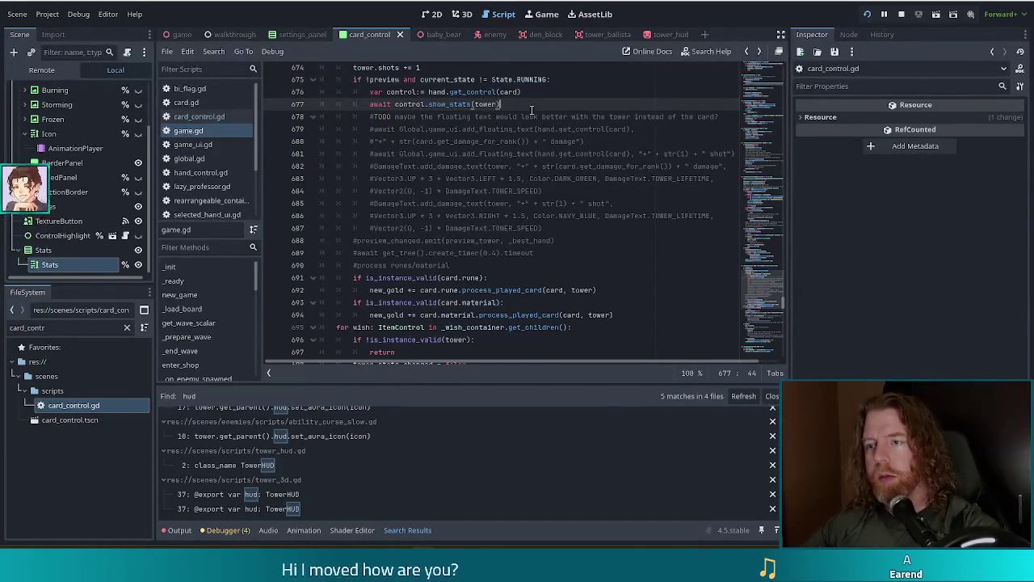
pyautogui.press('Return')
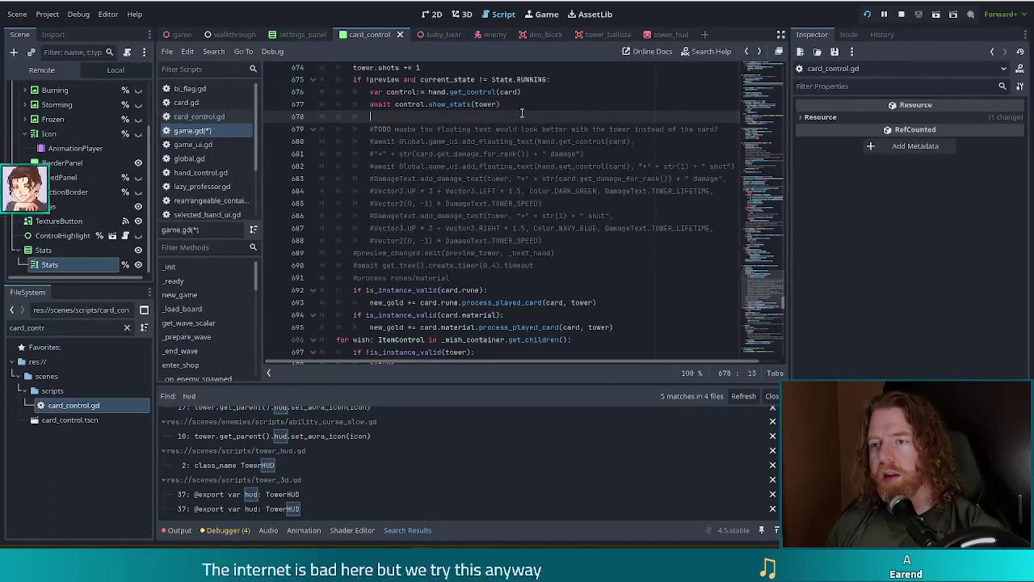
pyautogui.write('control.hide_stats()')
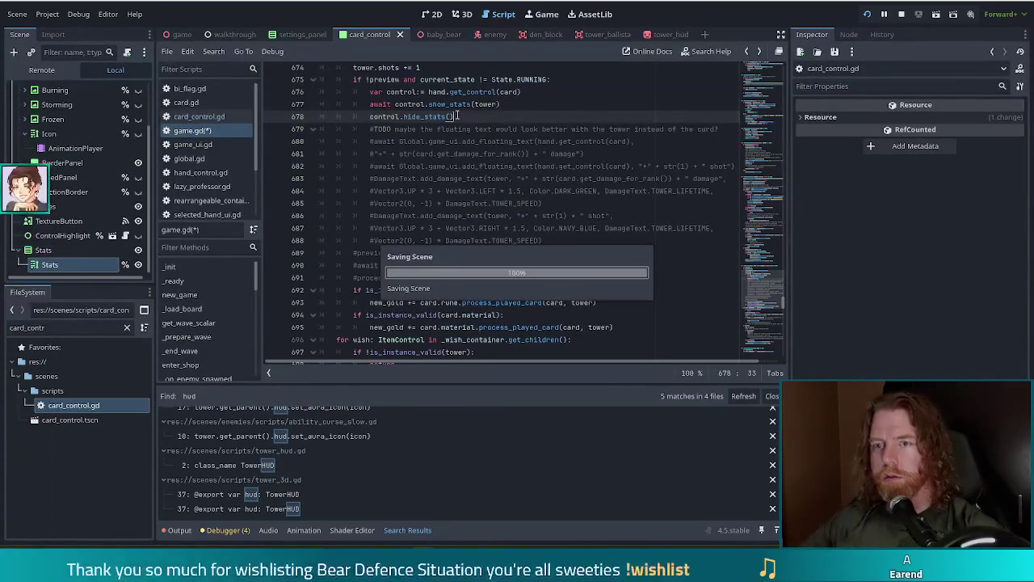
# In card_control.gd, start a new function 'func hide_stats() -> void:' after show_stats.
pyautogui.keyDown('ctrl'); pyautogui.click(449, 105); pyautogui.keyUp('ctrl')
pyautogui.click(569, 344)
pyautogui.press('Return')
pyautogui.press('Return')
pyautogui.write('fun')
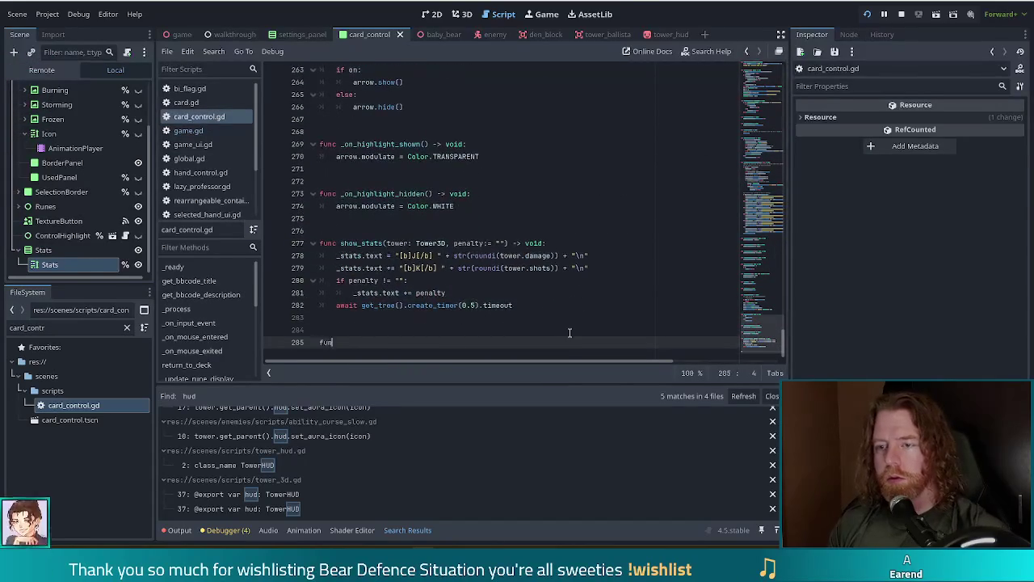
pyautogui.write('c hide_stat')
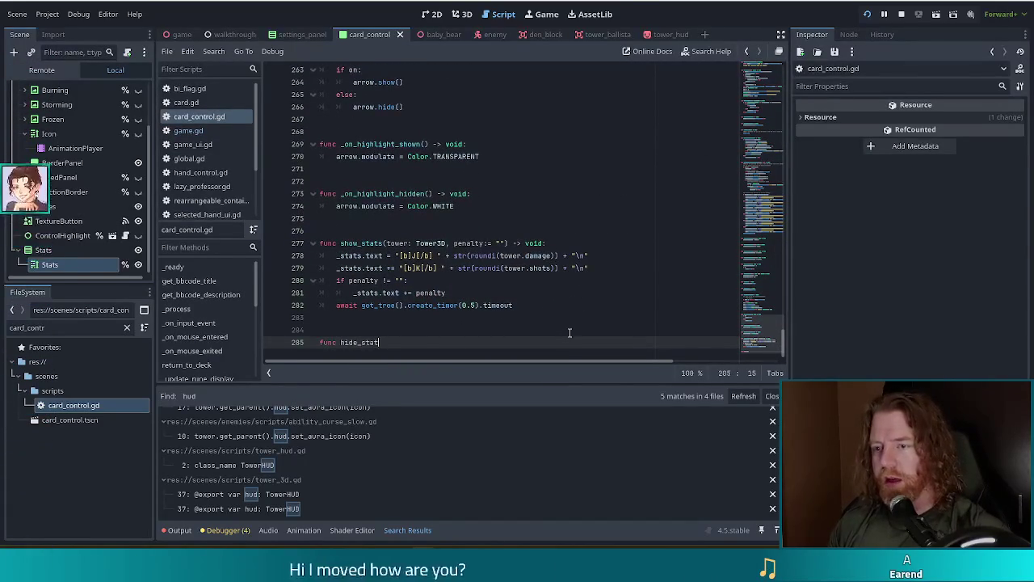
pyautogui.write('s() -> void:')
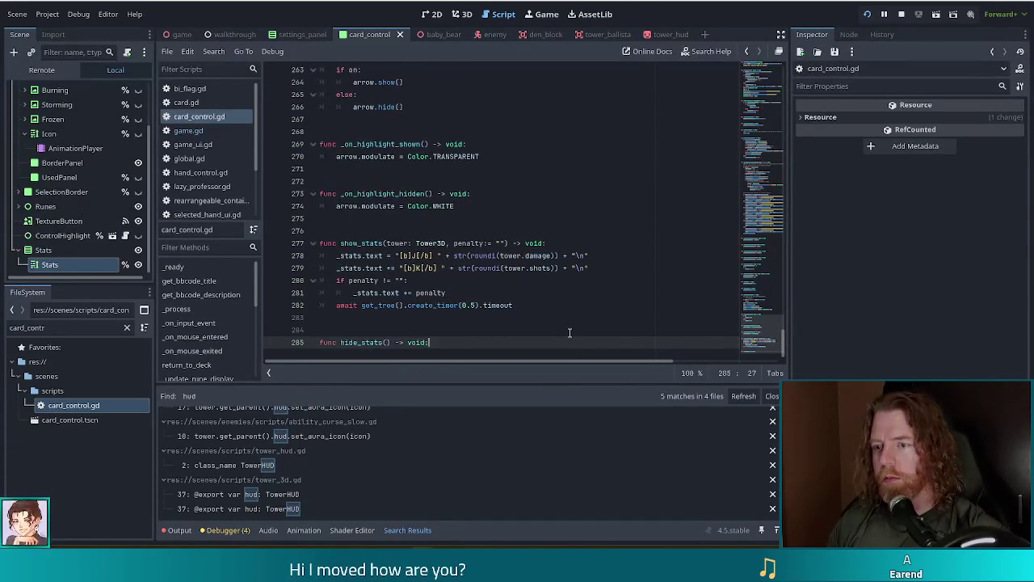
# Give hide_stats a body of _stats.hide().
pyautogui.press('Return')
pyautogui.write('sta')
pyautogui.press('BackSpace')
pyautogui.press('BackSpace')
pyautogui.press('BackSpace')
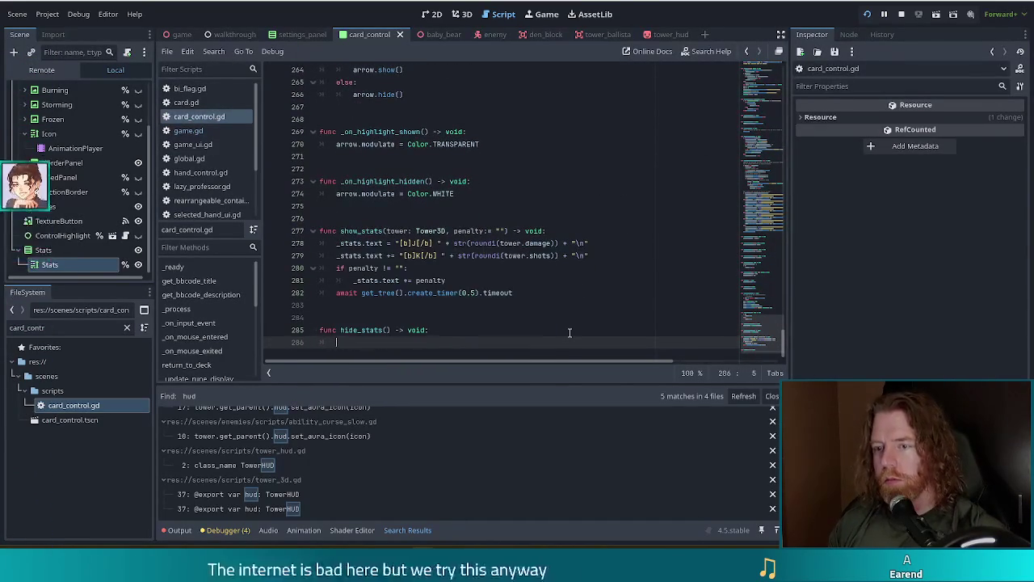
pyautogui.write('_stats.hide()')
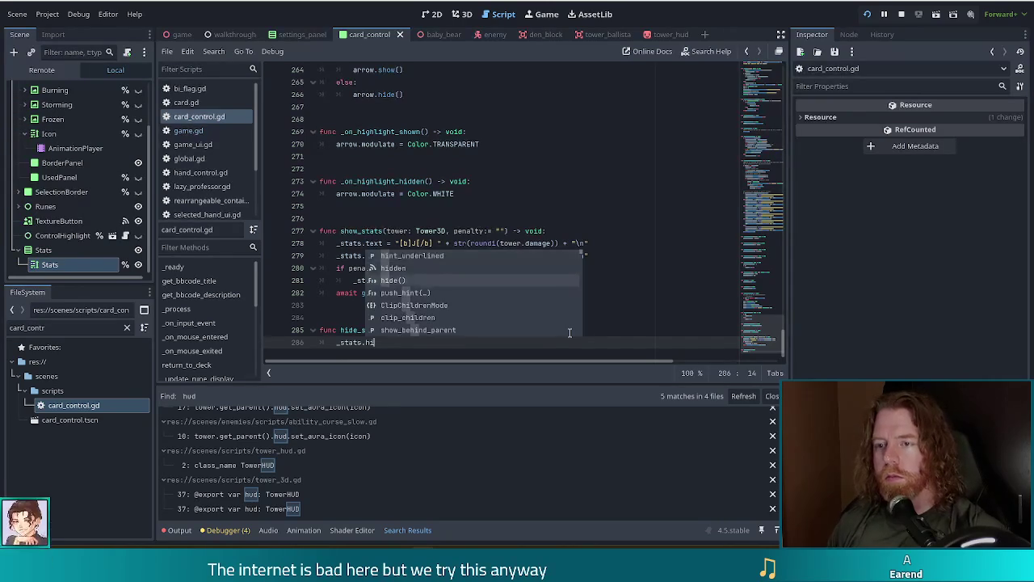
# Insert _stats.show() as the first line of show_stats, hide the Stats node, and save.
pyautogui.press('Up')
pyautogui.press('Up')
pyautogui.press('Up')
pyautogui.press('Up')
pyautogui.press('Up')
pyautogui.press('Up')
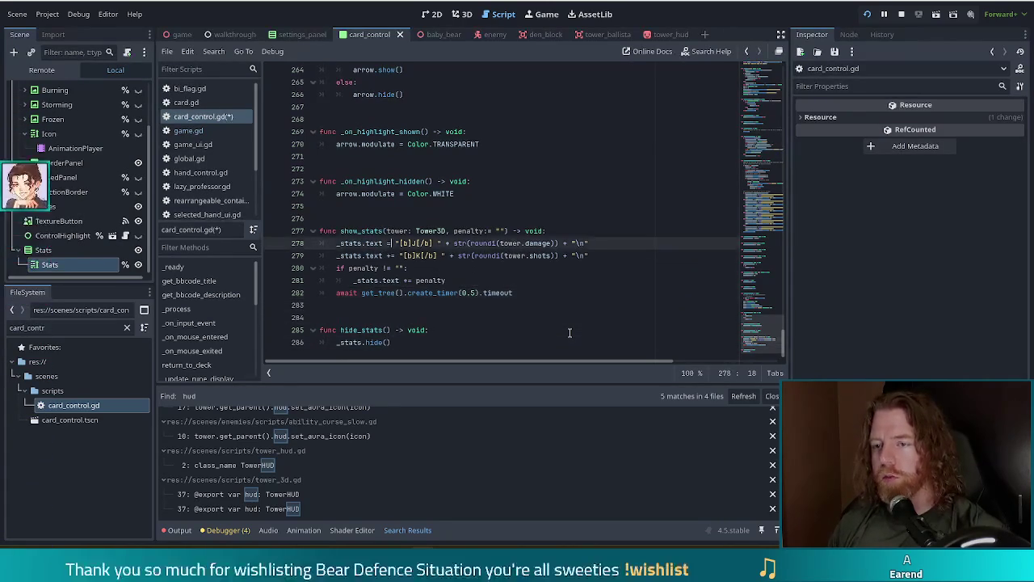
pyautogui.press('End')
pyautogui.press('Return')
pyautogui.write('_stats.show()')
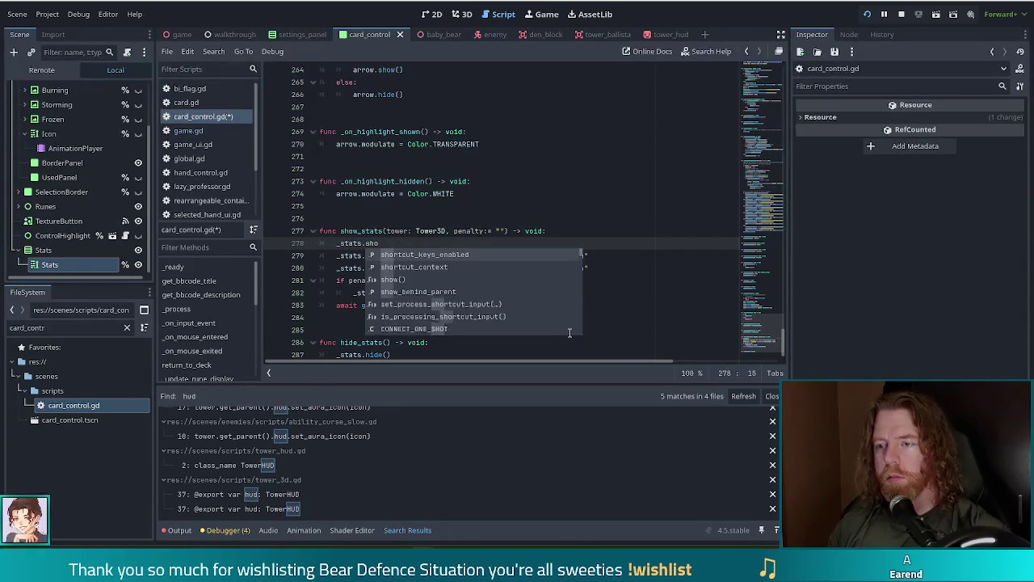
pyautogui.hotkey('ctrl', 's')
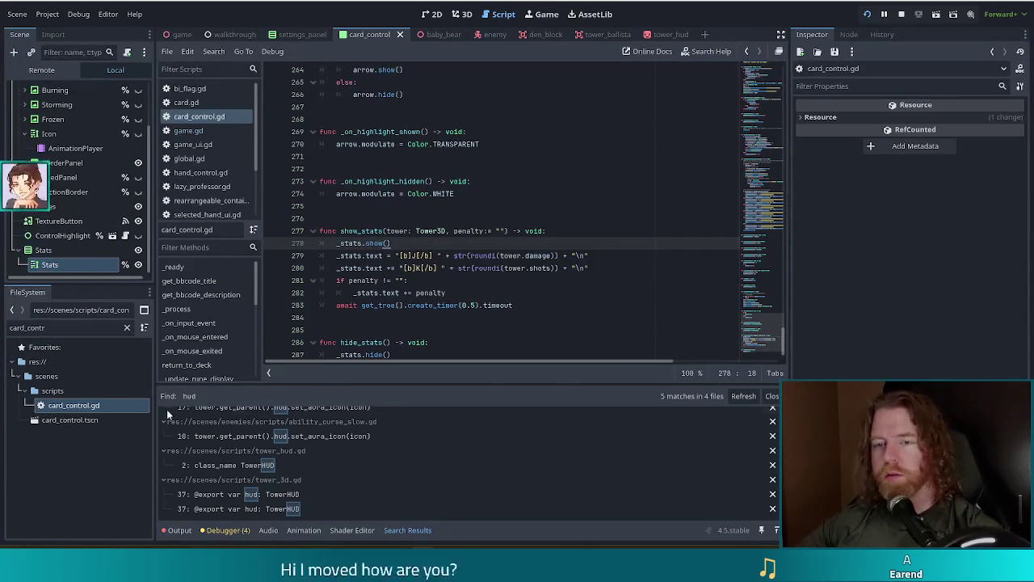
pyautogui.click(138, 250)
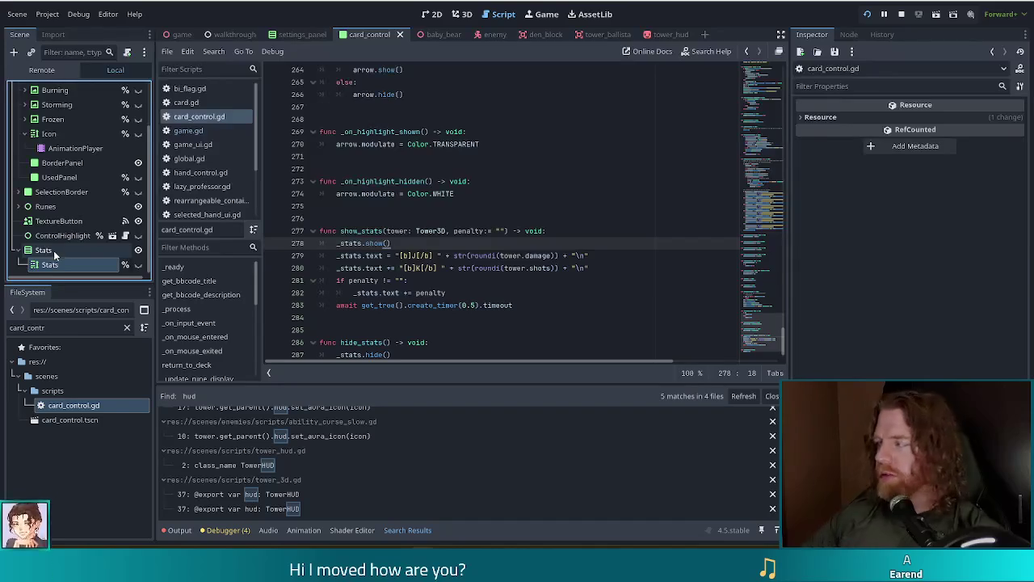
pyautogui.hotkey('ctrl', 's')
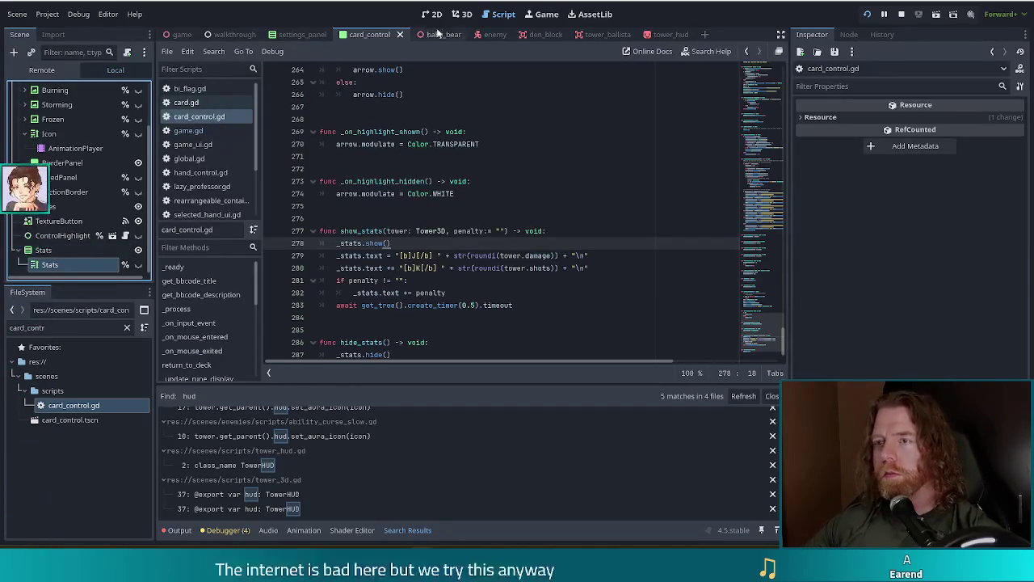
# Set the Stats container's Mouse Filter to Ignore in the 2D view and save the card scene.
pyautogui.click(431, 14)
pyautogui.click(58, 252)
pyautogui.click(921, 265)
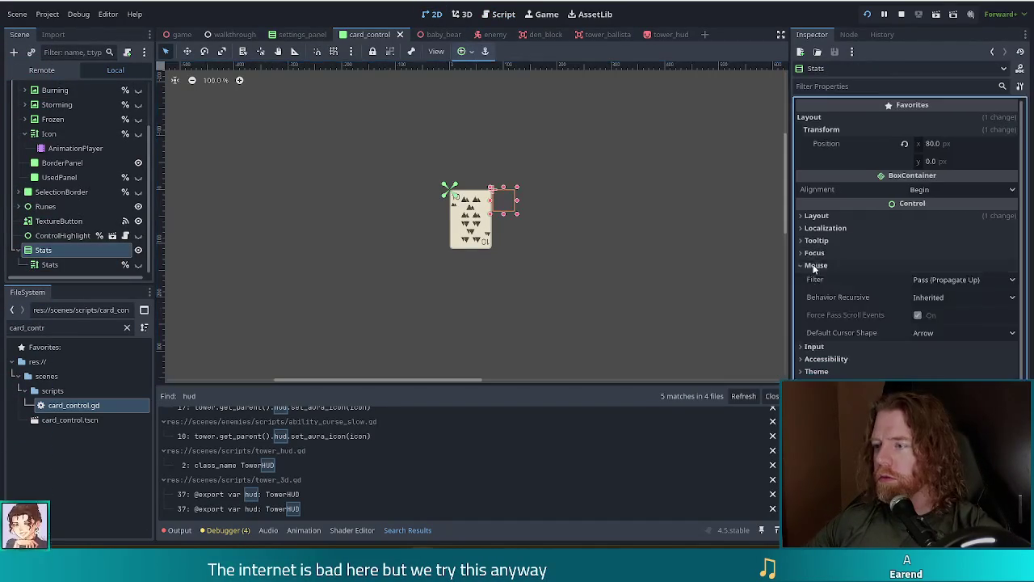
pyautogui.click(960, 281)
pyautogui.click(939, 320)
pyautogui.click(49, 264)
pyautogui.scroll(-5, 837, 363)
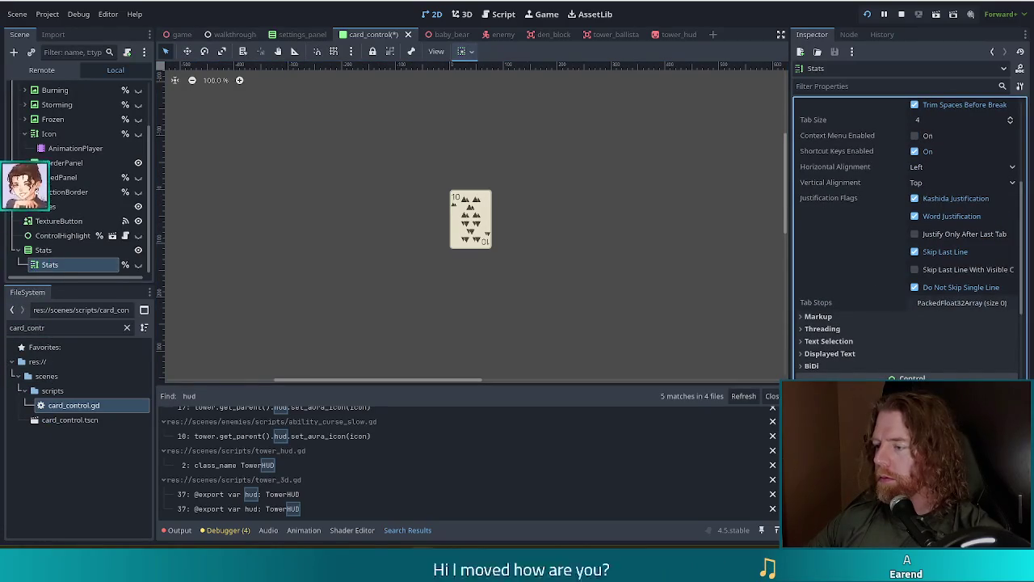
pyautogui.hotkey('ctrl', 's')
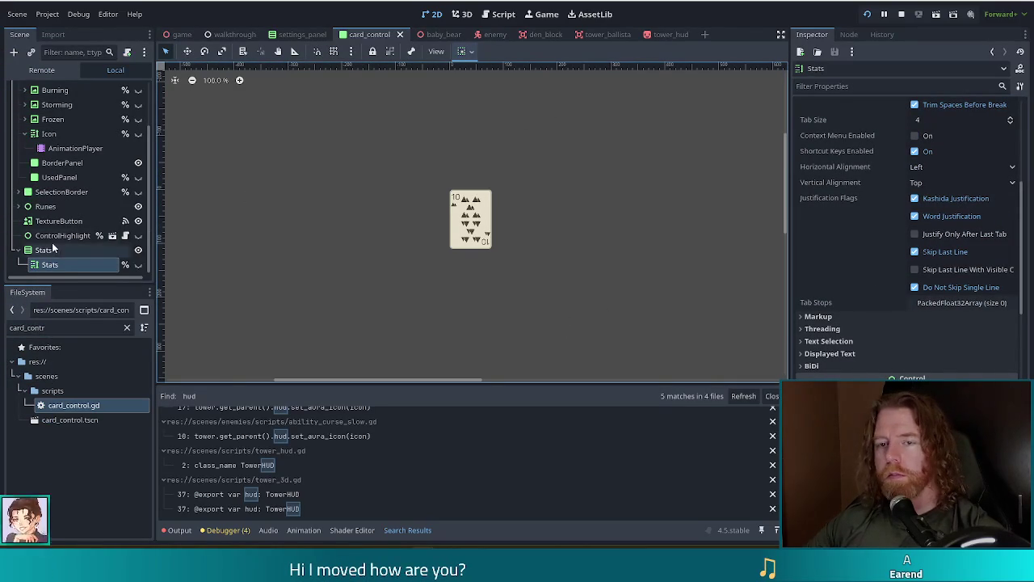
pyautogui.click(869, 16)
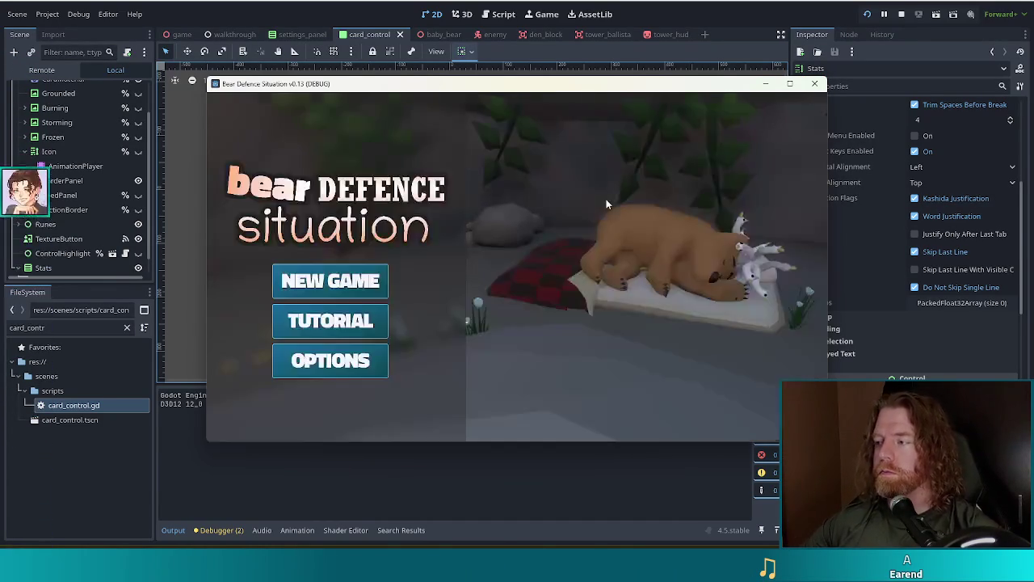
# Start a New Game and discard several cards, including a straight.
pyautogui.click(356, 285)
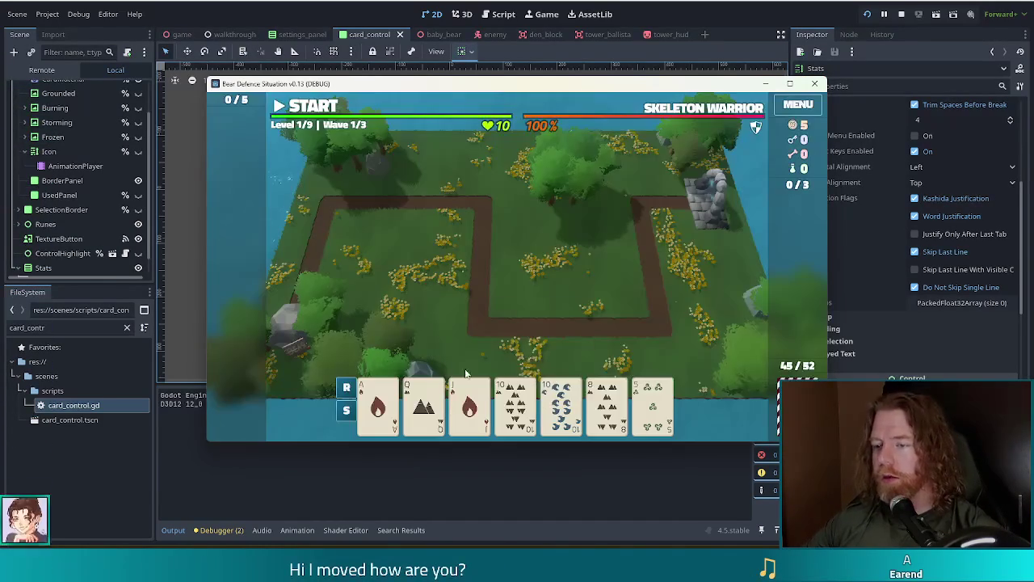
pyautogui.click(616, 402)
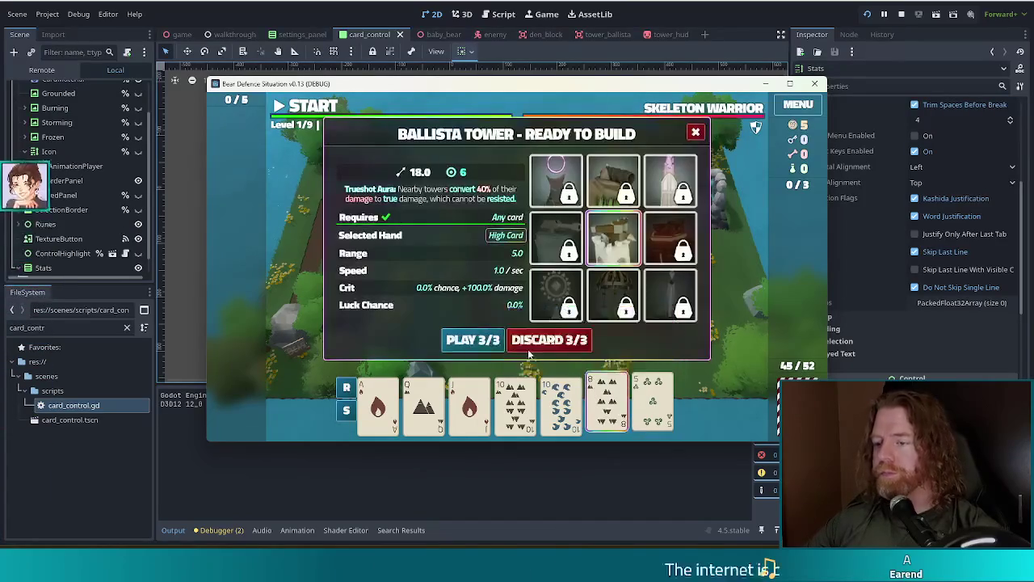
pyautogui.click(582, 348)
pyautogui.click(540, 325)
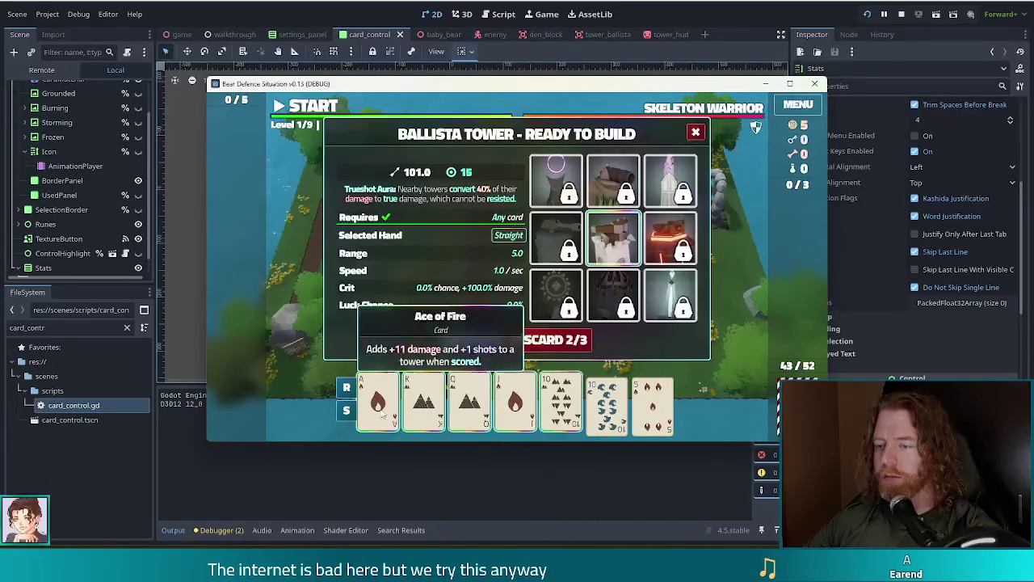
pyautogui.click(544, 341)
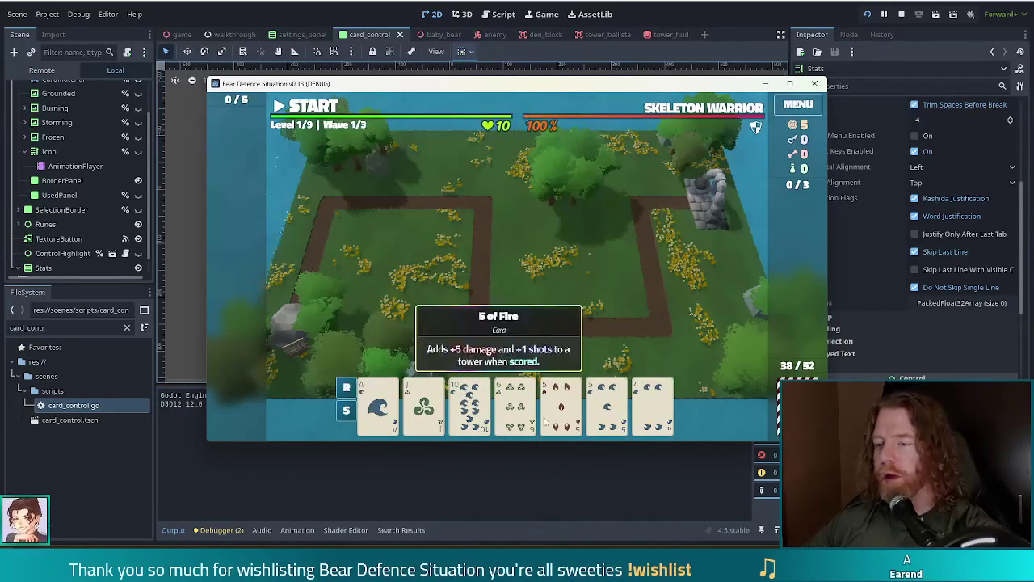
pyautogui.click(516, 404)
pyautogui.click(550, 339)
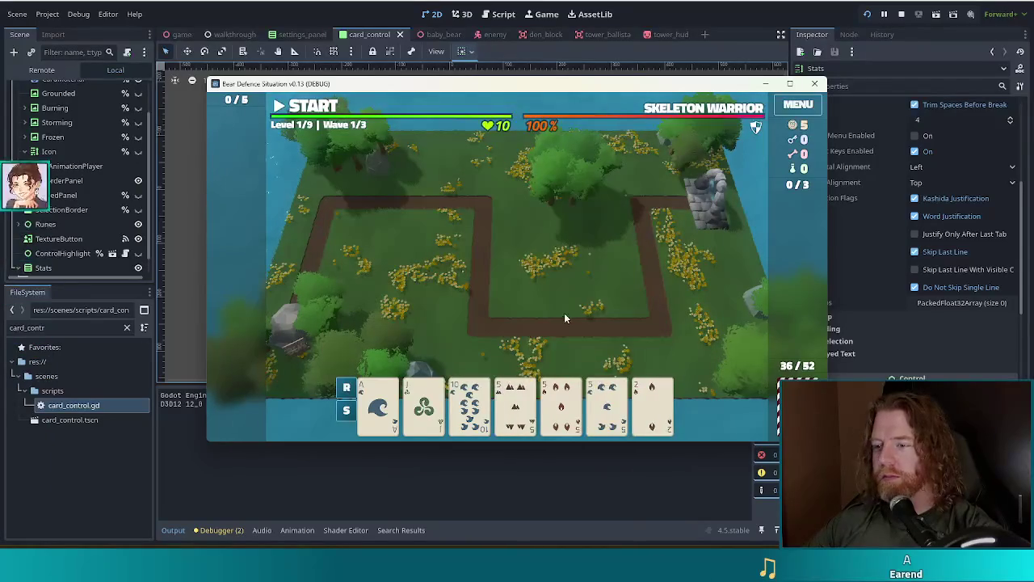
# Play three 5s as three of a kind and place a Ballista tower mid-map.
pyautogui.click(516, 404)
pyautogui.click(561, 404)
pyautogui.click(591, 407)
pyautogui.click(473, 340)
pyautogui.click(530, 271)
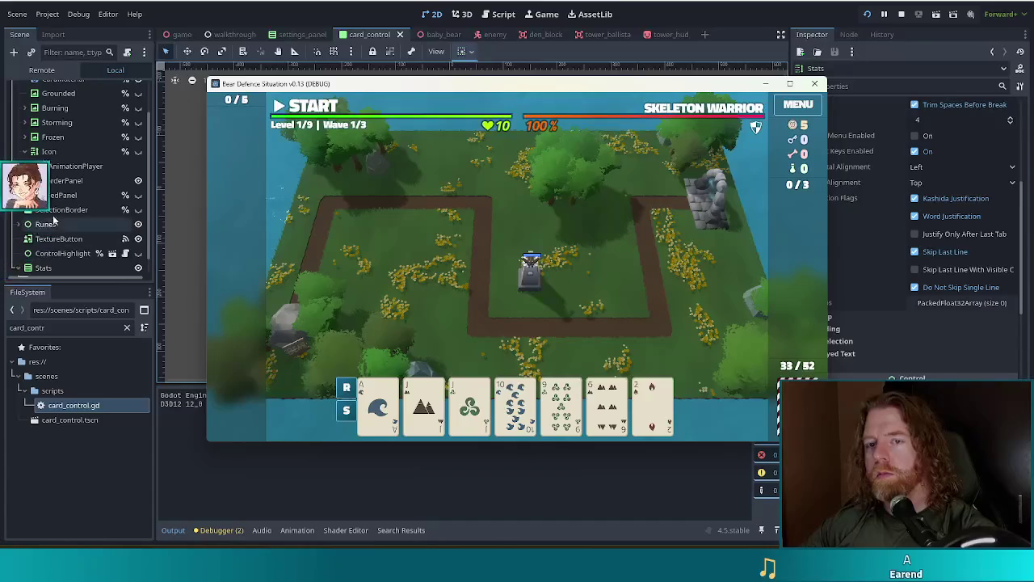
# Back in the editor, select the Stats node and make it visible on the card.
pyautogui.click(814, 84)
pyautogui.click(48, 267)
pyautogui.click(138, 250)
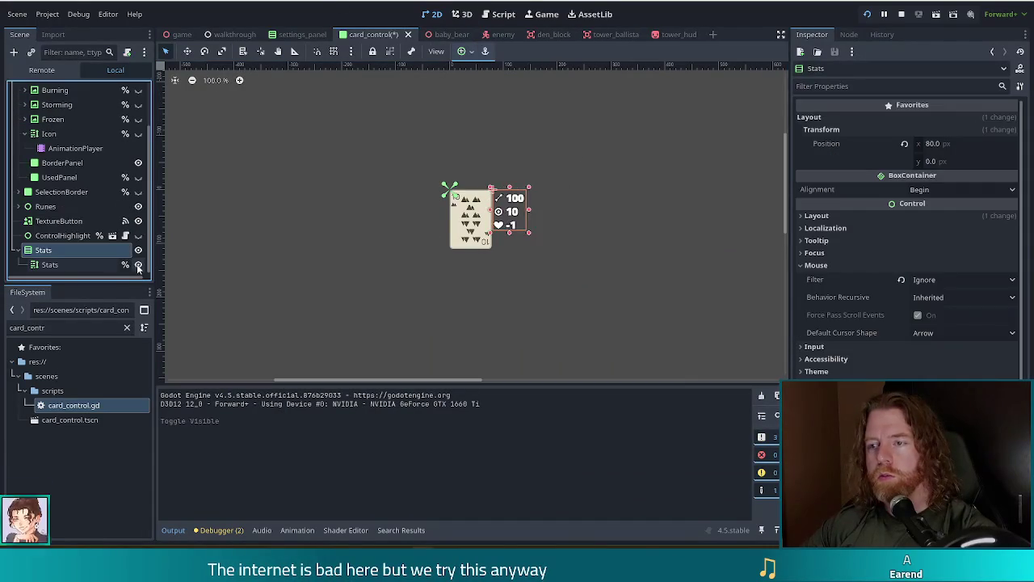
# Toggle the Stats node's visibility repeatedly, ending with it visible.
pyautogui.click(138, 266)
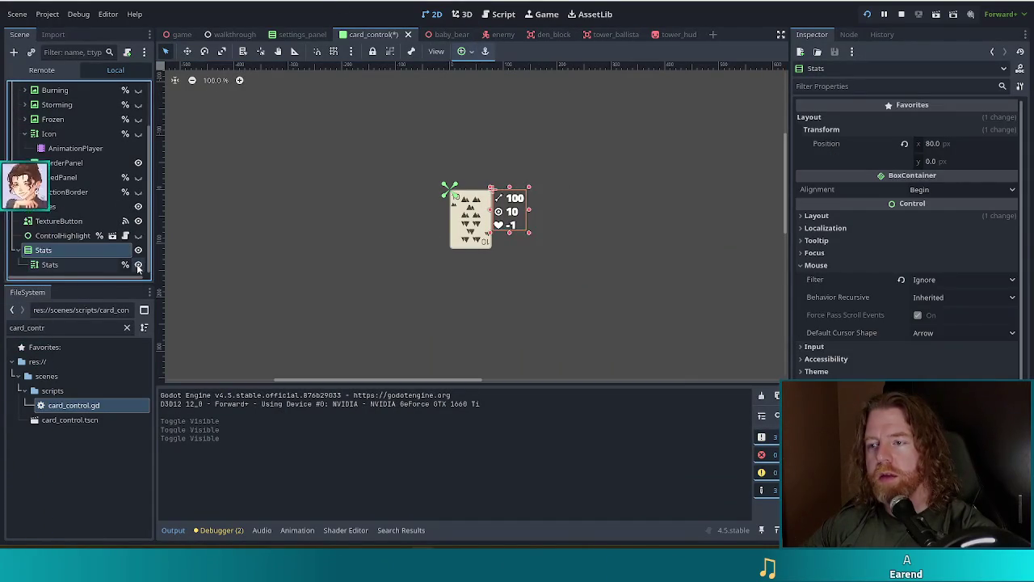
pyautogui.click(138, 266)
pyautogui.click(138, 266)
pyautogui.click(138, 266)
pyautogui.click(138, 266)
pyautogui.click(138, 266)
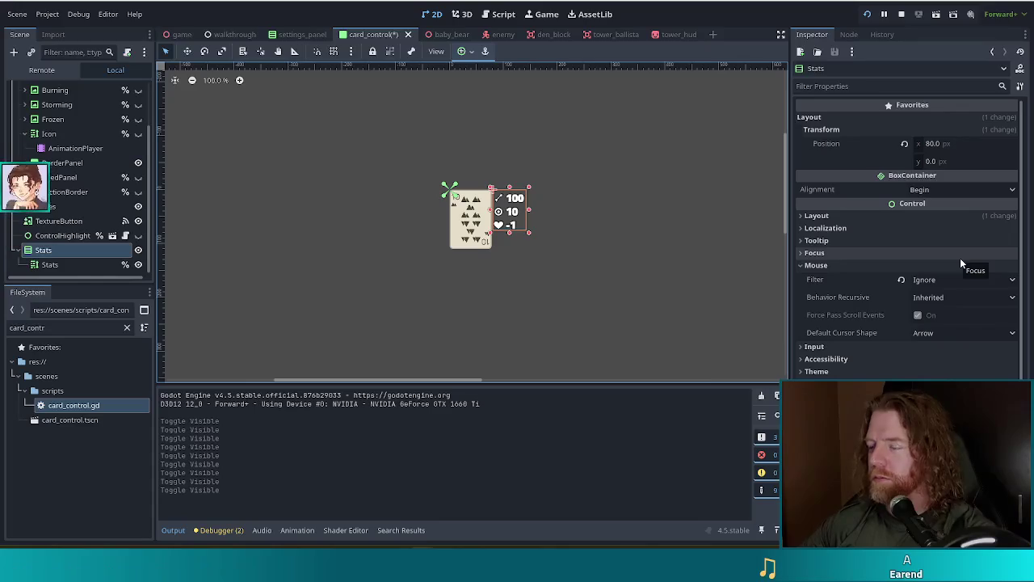
# Copy the Stats Size 62×75 into Custom Minimum Size and save the card scene.
pyautogui.click(817, 216)
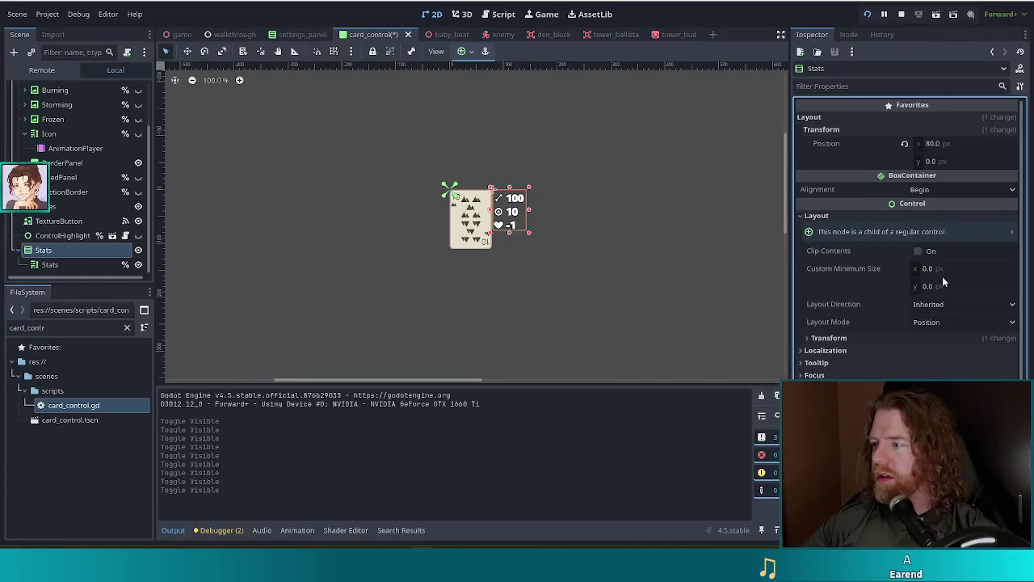
pyautogui.click(829, 338)
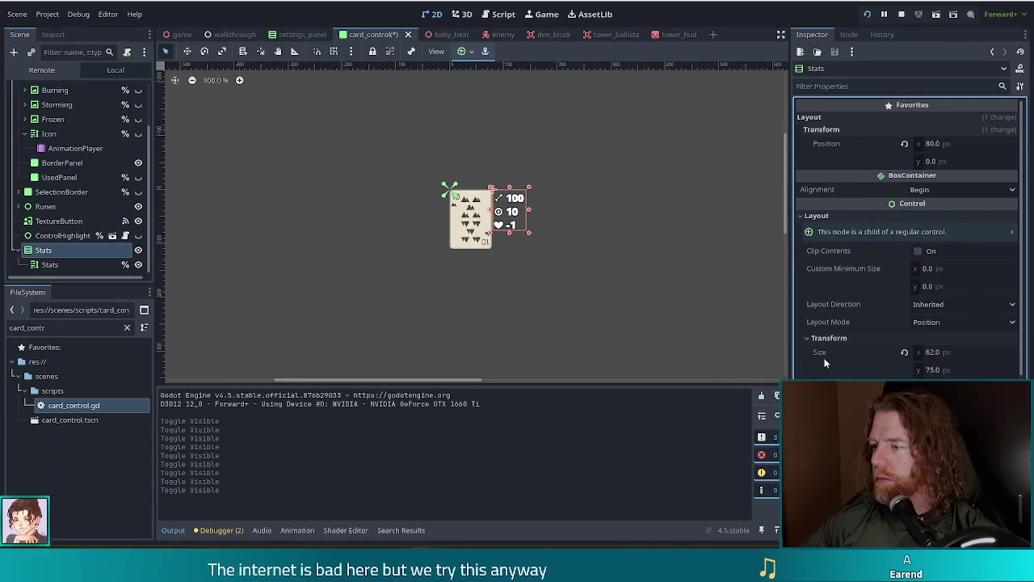
pyautogui.rightClick(822, 356)
pyautogui.rightClick(860, 272)
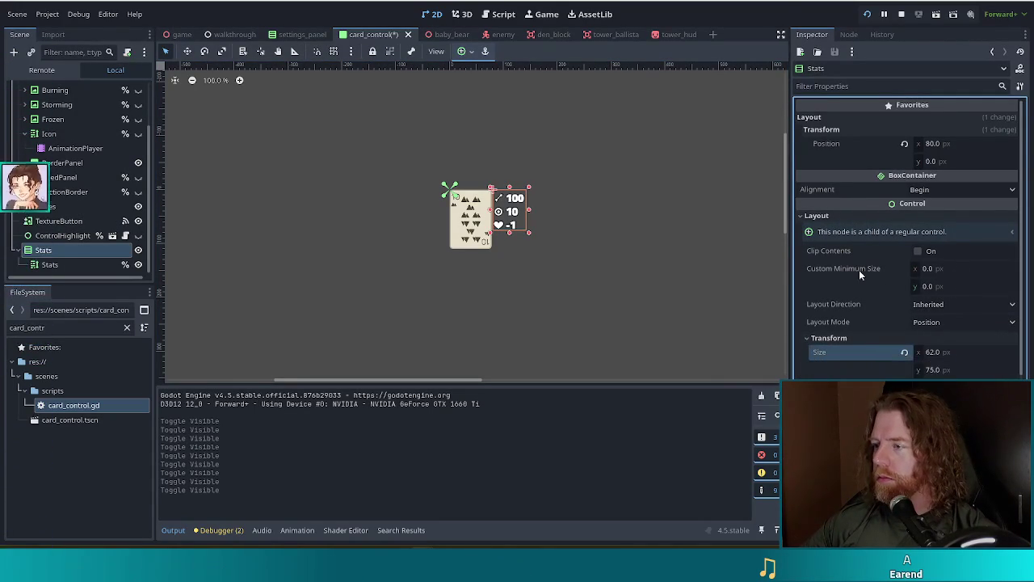
pyautogui.rightClick(860, 272)
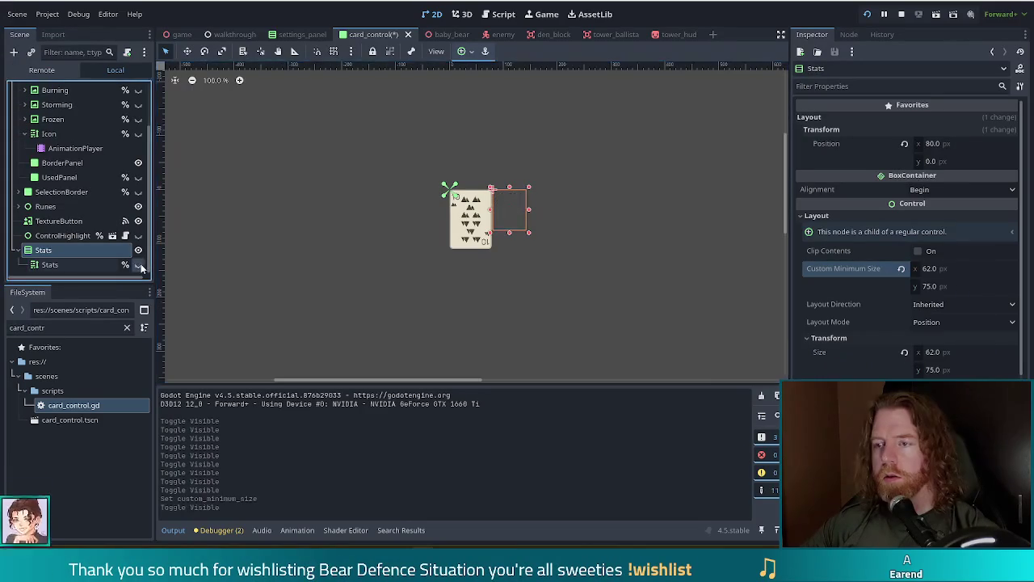
pyautogui.hotkey('ctrl', 's')
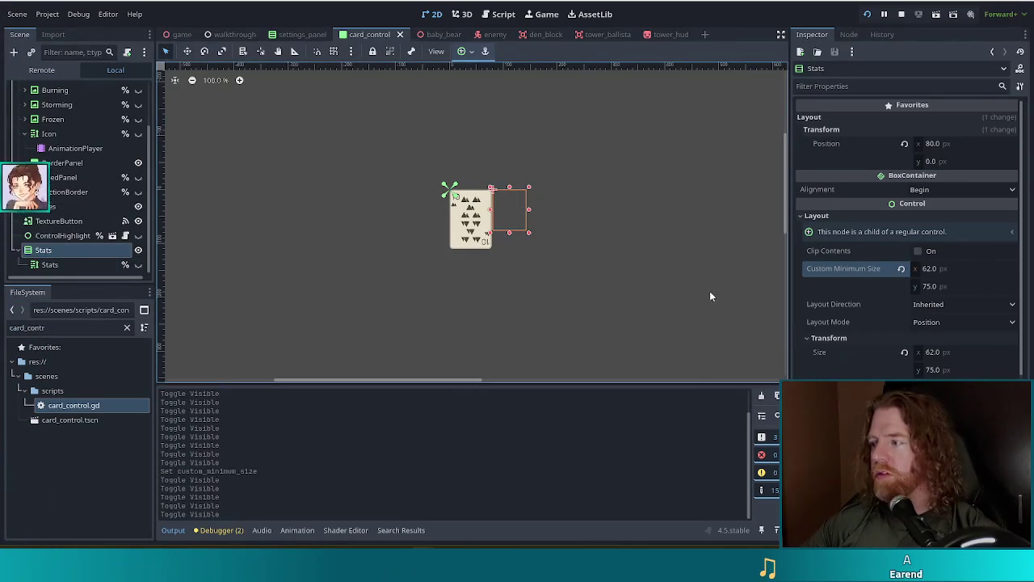
pyautogui.press('F5')
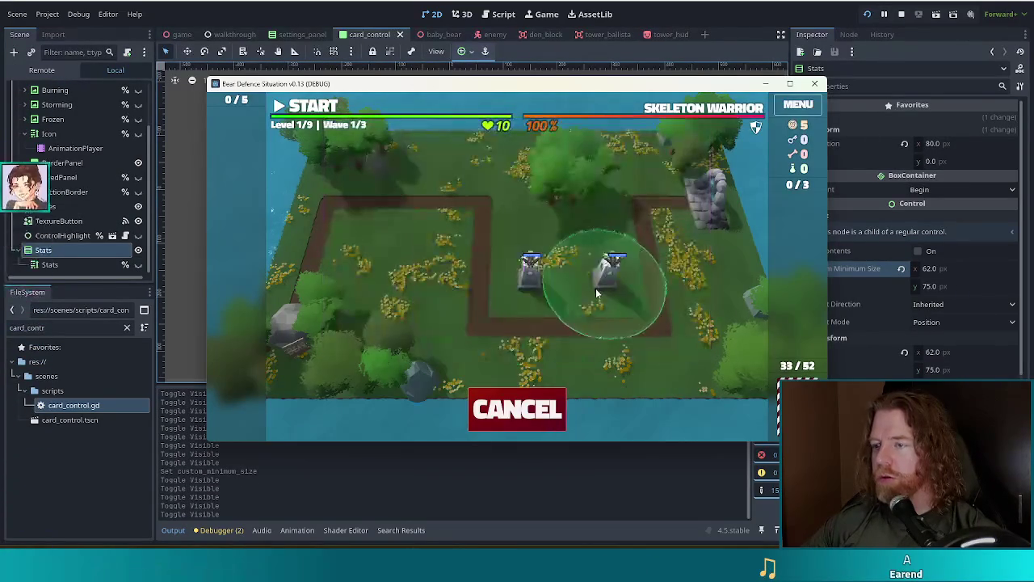
# Place a second tower, then restart the play test with a New Game.
pyautogui.click(595, 288)
pyautogui.press('F5')
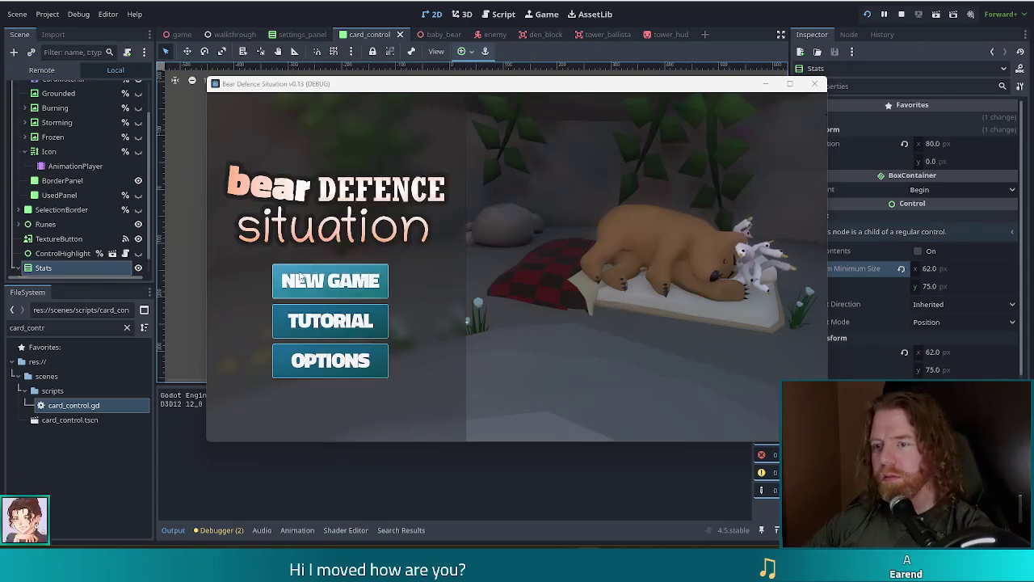
pyautogui.click(330, 279)
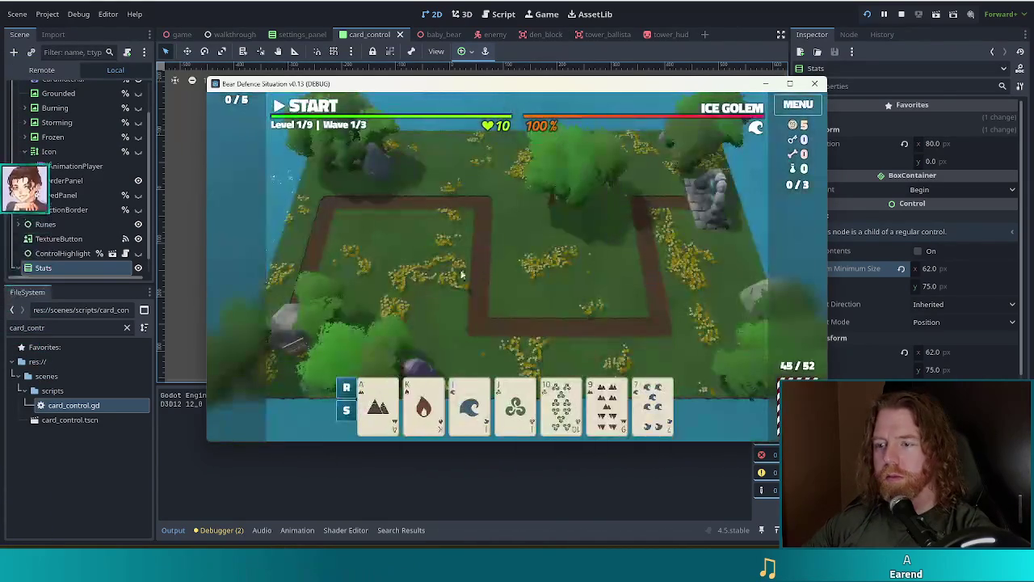
# Discard the 10 and 5, build a pair Ballista at the crossroads, and stop the game.
pyautogui.moveTo(607, 412)
pyautogui.moveTo(607, 411); pyautogui.dragTo(529, 342)
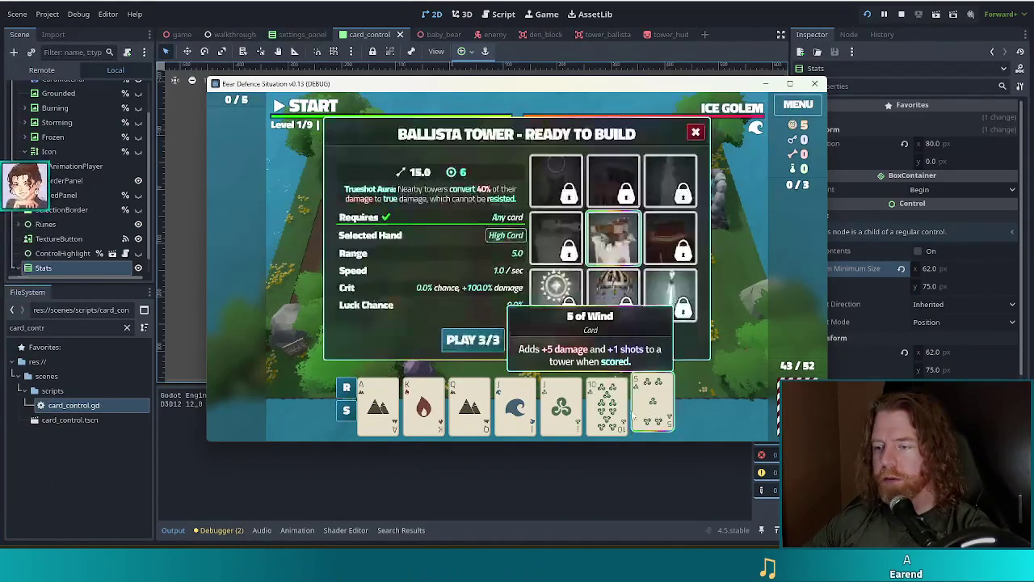
pyautogui.click(564, 341)
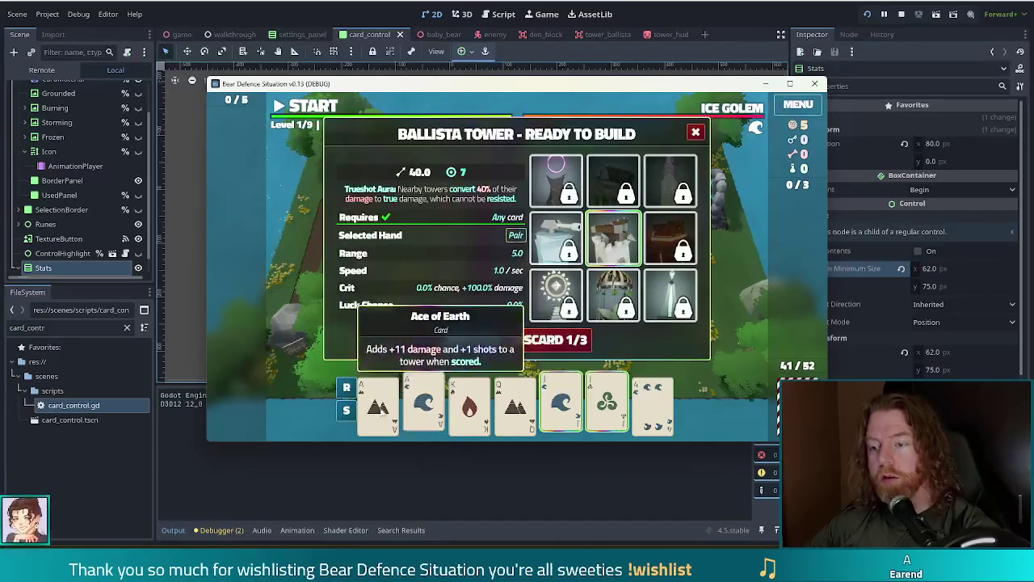
pyautogui.click(474, 341)
pyautogui.click(528, 267)
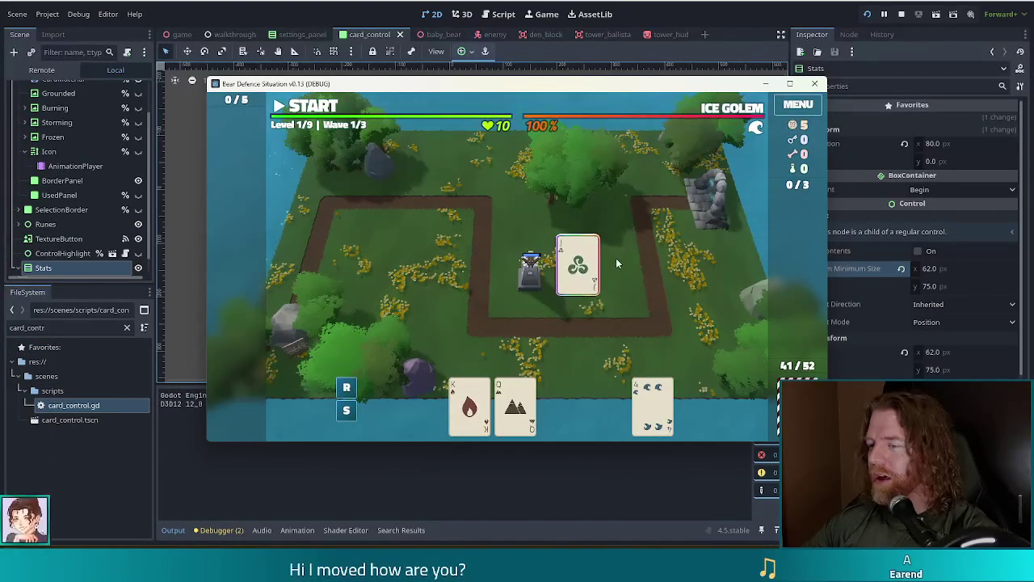
pyautogui.click(903, 14)
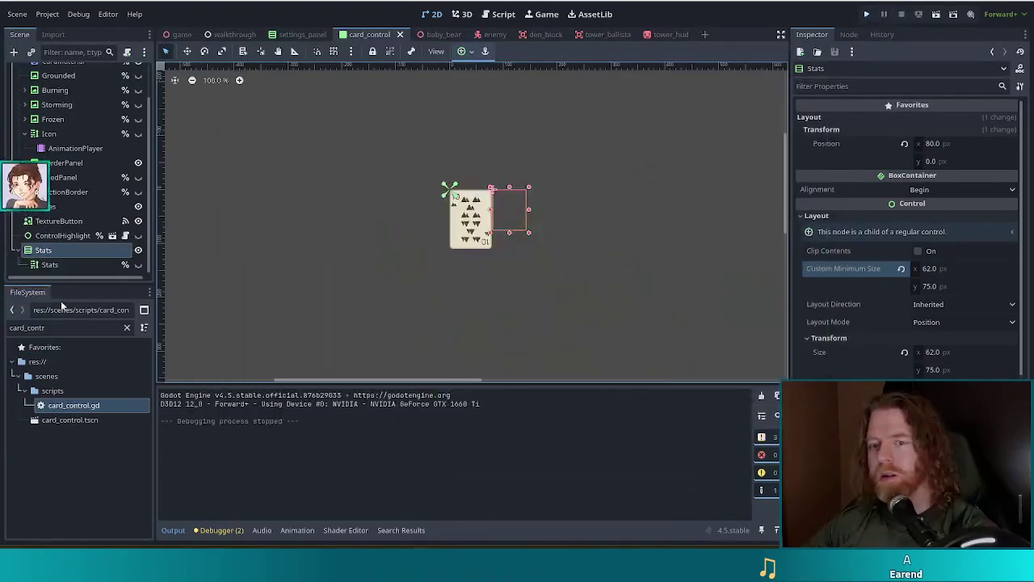
# Paste 62×75 as the inner Stats label's Custom Minimum Size and save the scene.
pyautogui.click(51, 263)
pyautogui.click(53, 251)
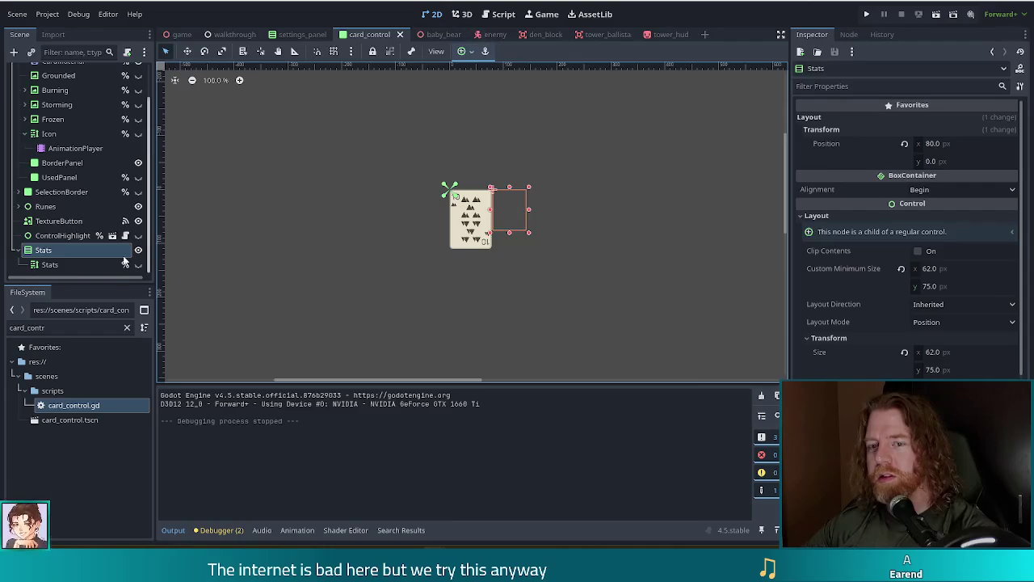
pyautogui.click(50, 264)
pyautogui.scroll(5, 830, 257)
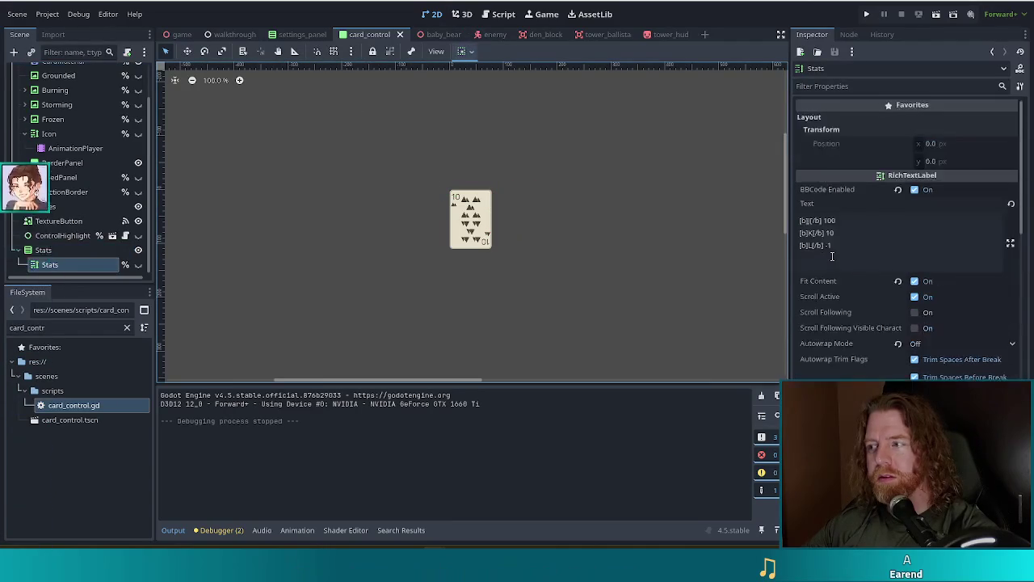
pyautogui.scroll(-6, 836, 279)
pyautogui.click(816, 336)
pyautogui.scroll(-2, 837, 307)
pyautogui.rightClick(856, 335)
pyautogui.click(875, 357)
pyautogui.hotkey('ctrl', 's')
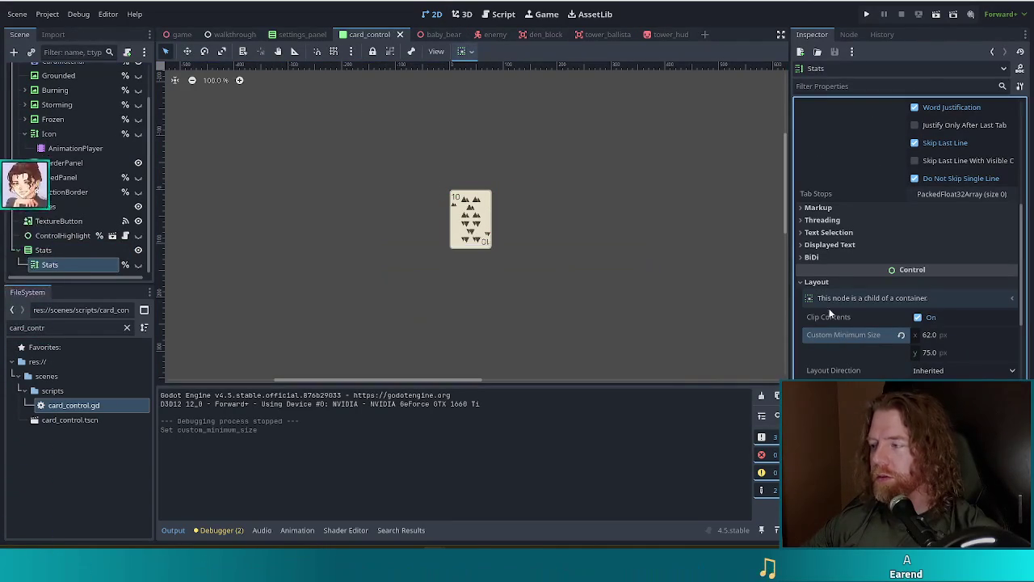
# Turn on Vertical Expand in the label's container sizing, save, and run the project.
pyautogui.scroll(-4, 889, 307)
pyautogui.click(840, 255)
pyautogui.click(922, 305)
pyautogui.click(922, 306)
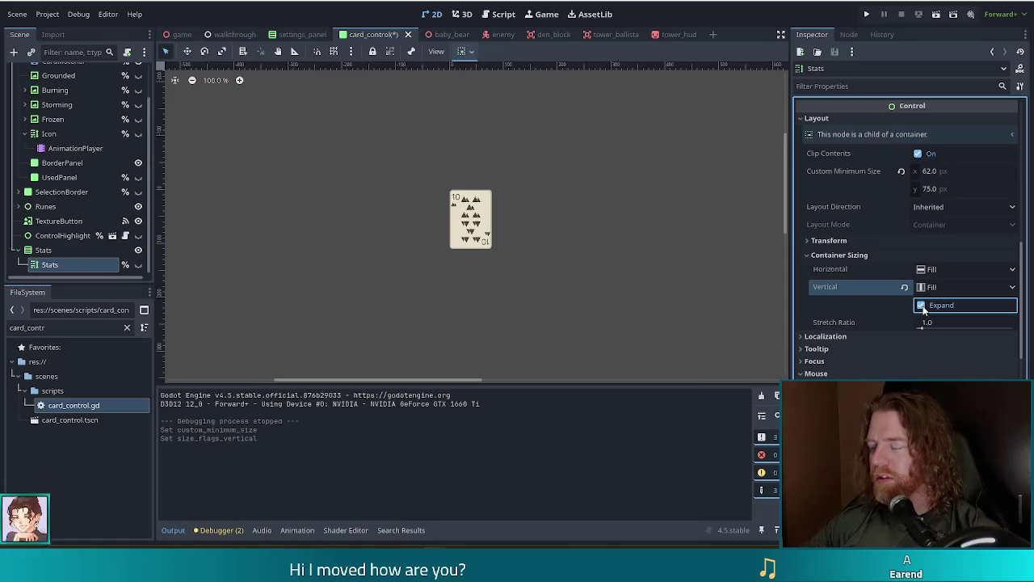
pyautogui.hotkey('ctrl', 's')
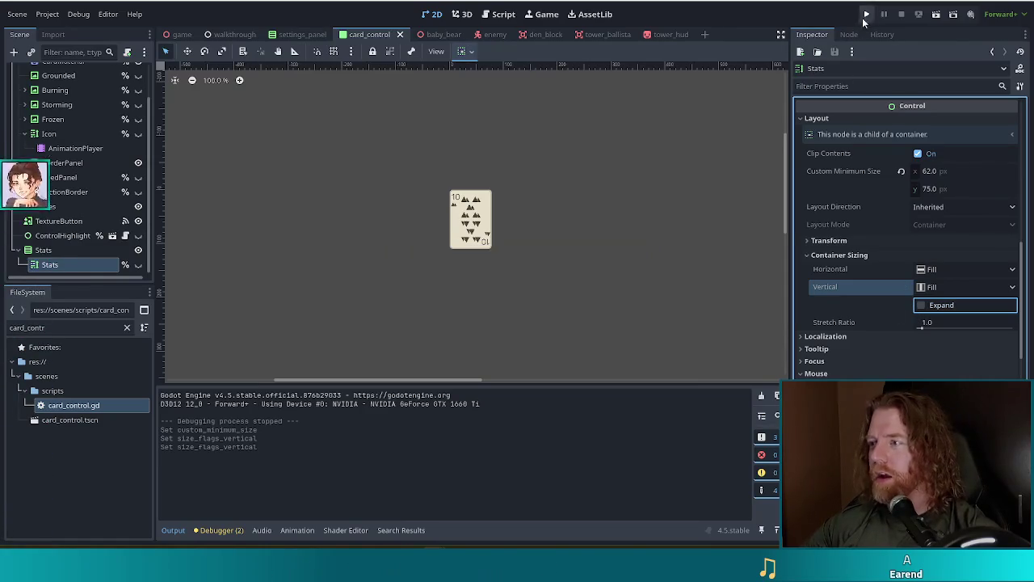
pyautogui.press('F5')
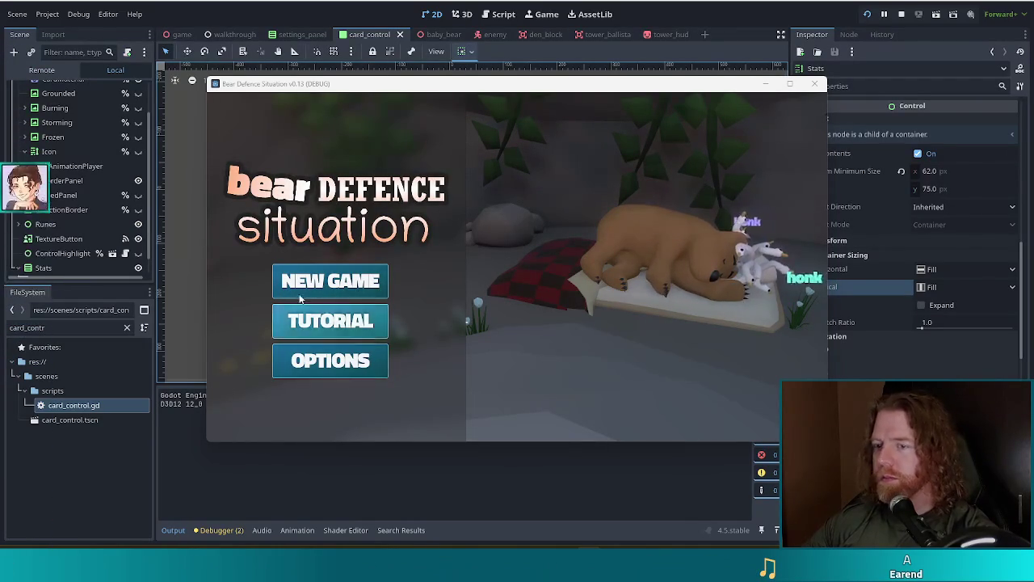
# Start a new game and place a Ballista tower from a three of a kind.
pyautogui.click(381, 292)
pyautogui.click(335, 107)
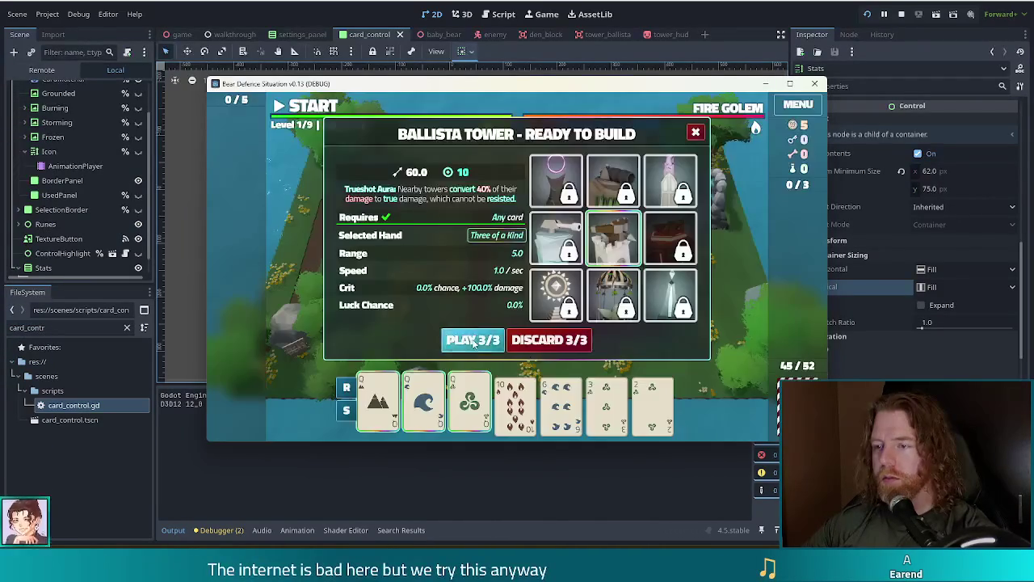
pyautogui.click(474, 339)
pyautogui.click(531, 271)
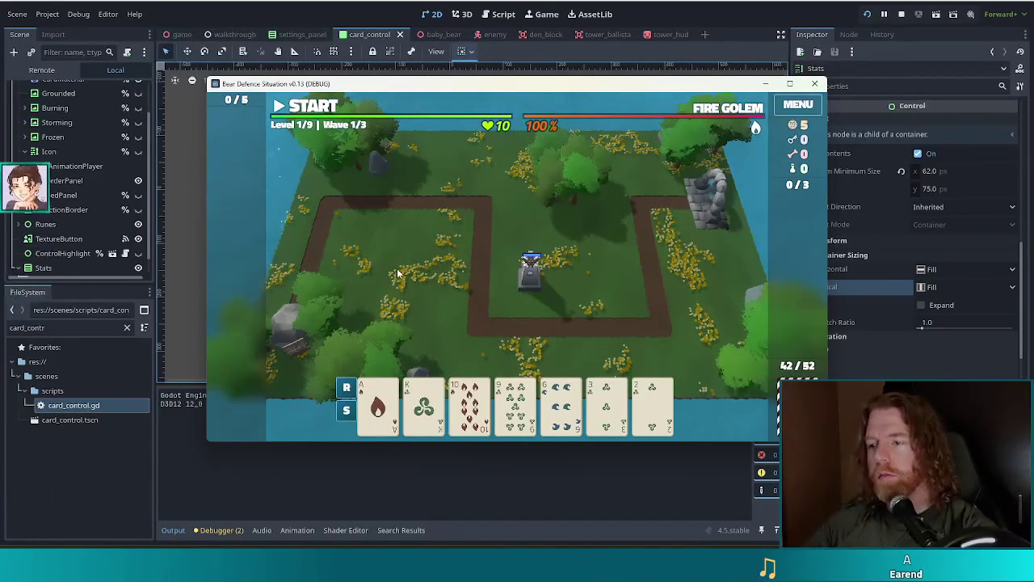
# Check the Ballista's info, then open the console and enter 'add-0_wish crazy_eights'.
pyautogui.click(512, 283)
pyautogui.click(636, 183)
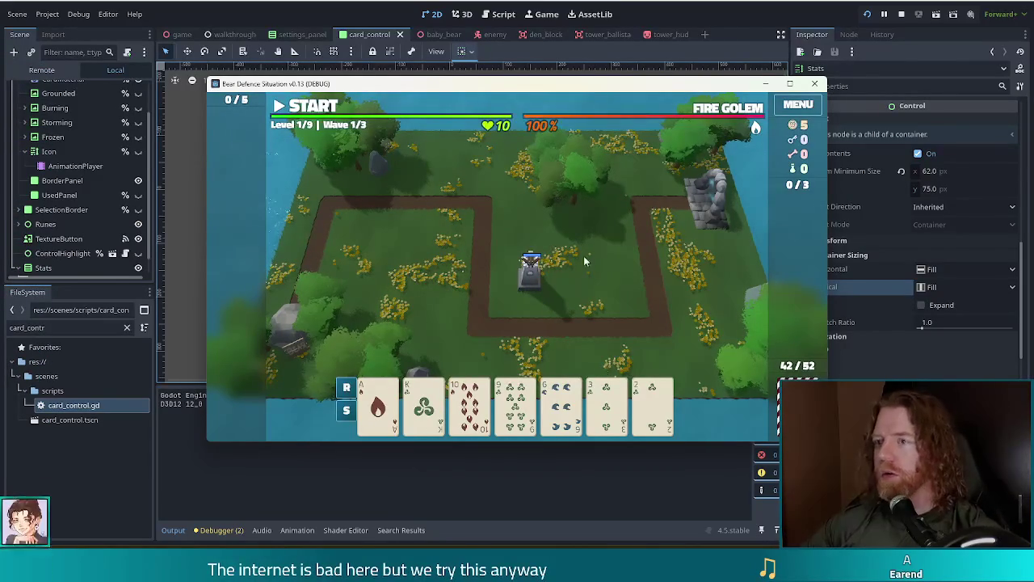
pyautogui.press('`')
pyautogui.write('add')
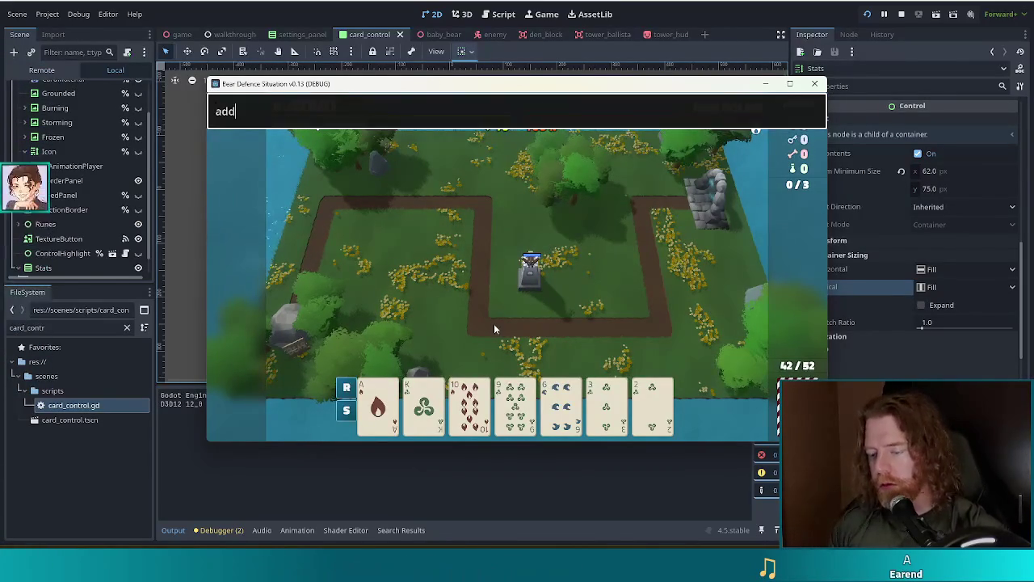
pyautogui.write('-0_wish crazy_')
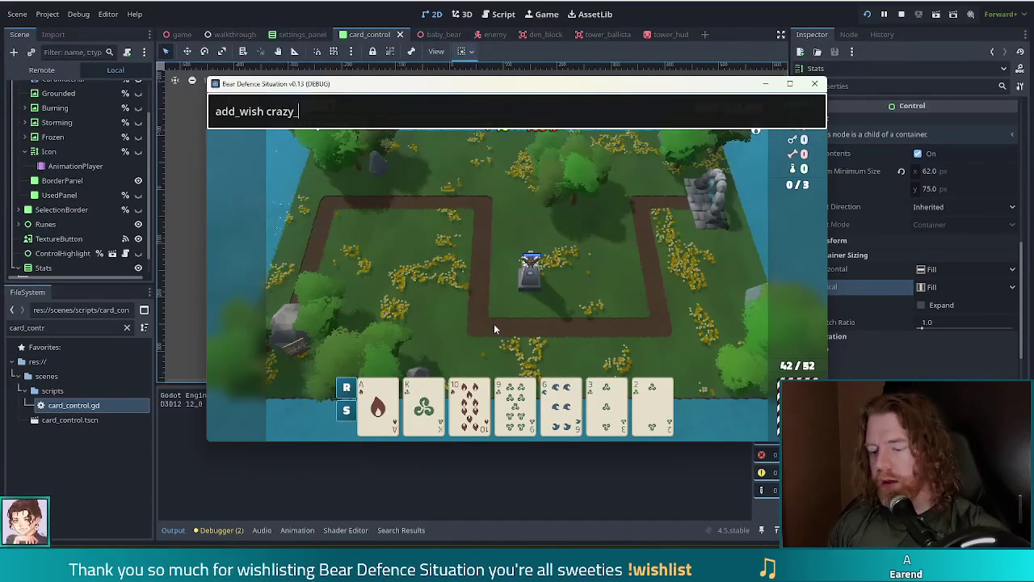
pyautogui.write('eights')
# Run the crazy_eights wish command, discard cards, and play the 7s as Three of a Kind.
pyautogui.press('Return')
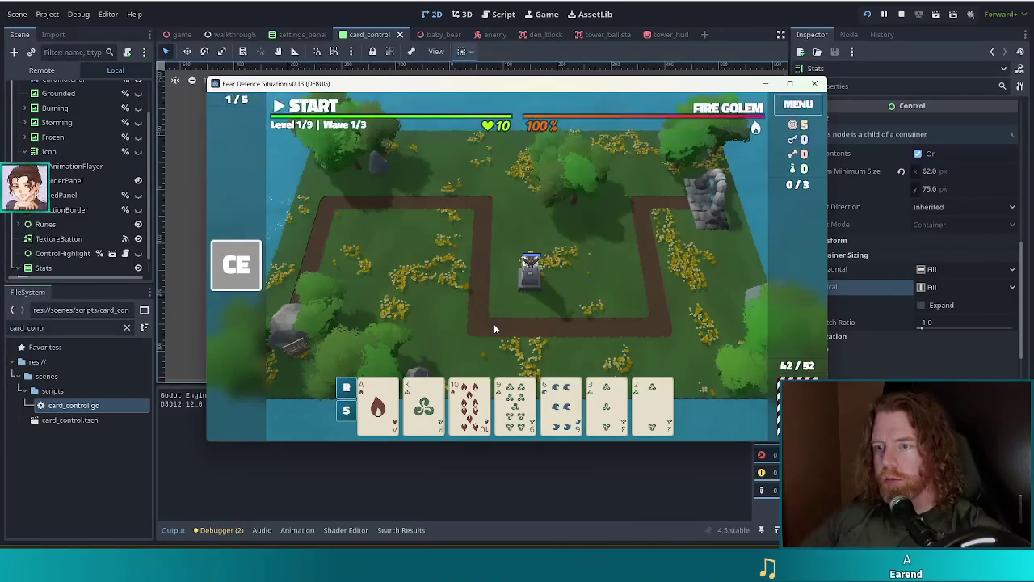
pyautogui.click(623, 412)
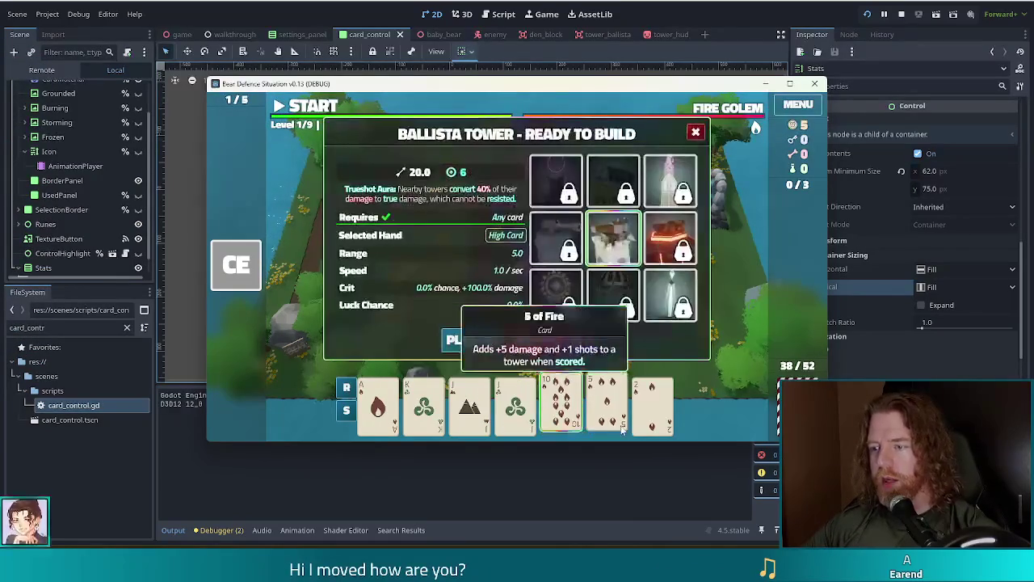
pyautogui.click(518, 400)
pyautogui.click(472, 406)
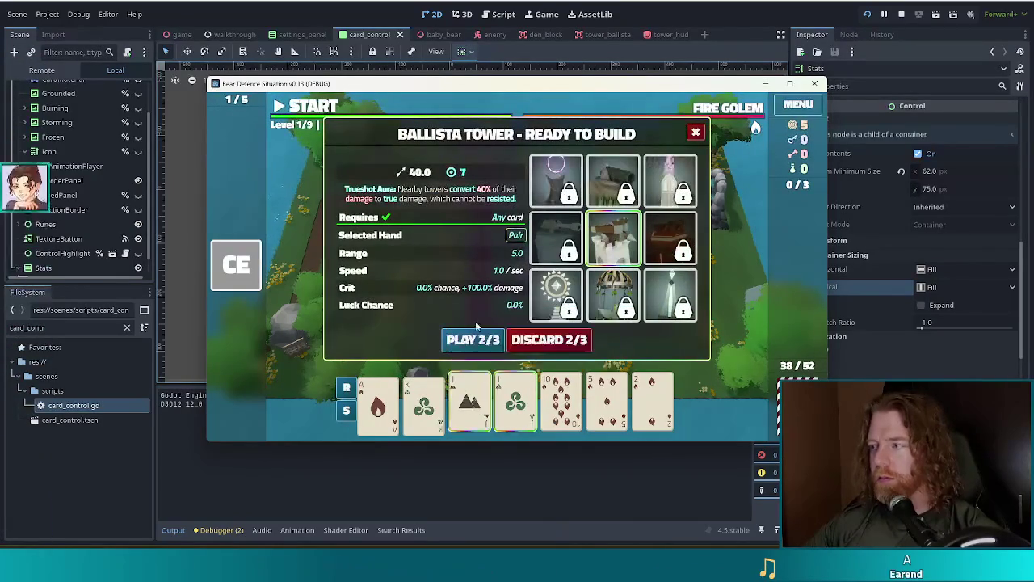
pyautogui.click(546, 338)
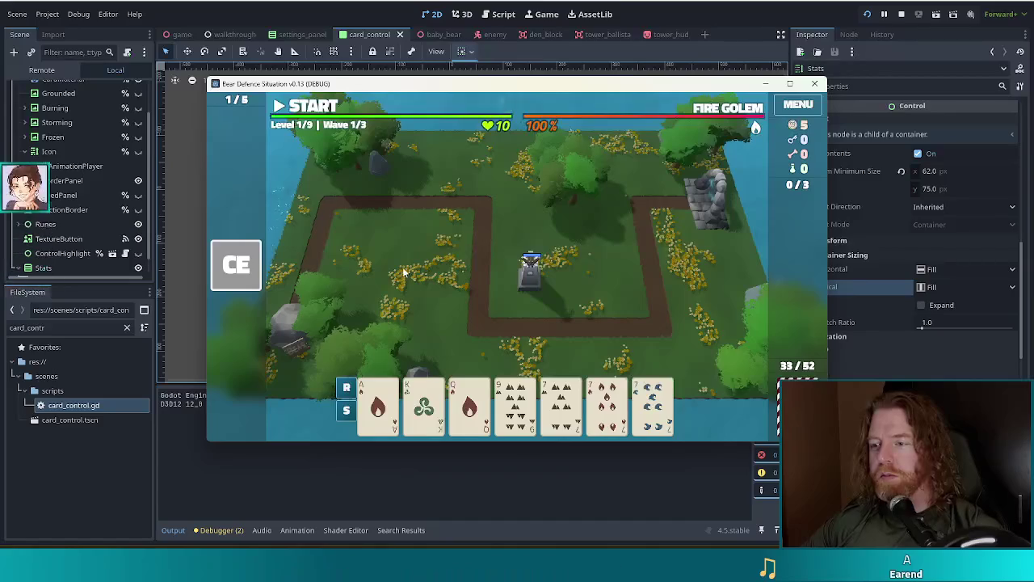
pyautogui.click(530, 267)
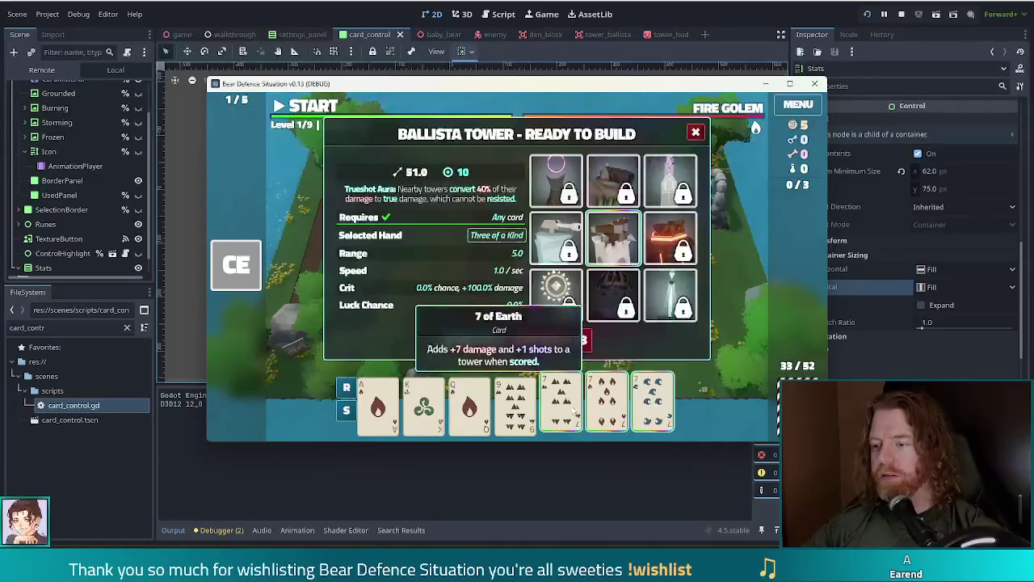
# Re-add crazy_eights, redraw with the discard command, and place a second Ballista beside the first.
pyautogui.press('`')
pyautogui.write('add_wish crazy_eights')
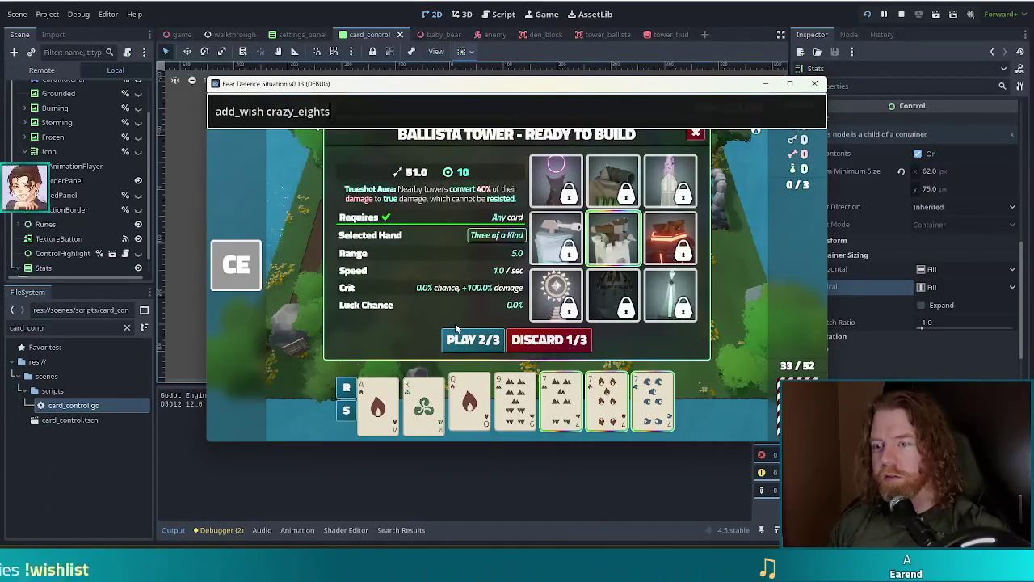
pyautogui.press('Return')
pyautogui.click(549, 340)
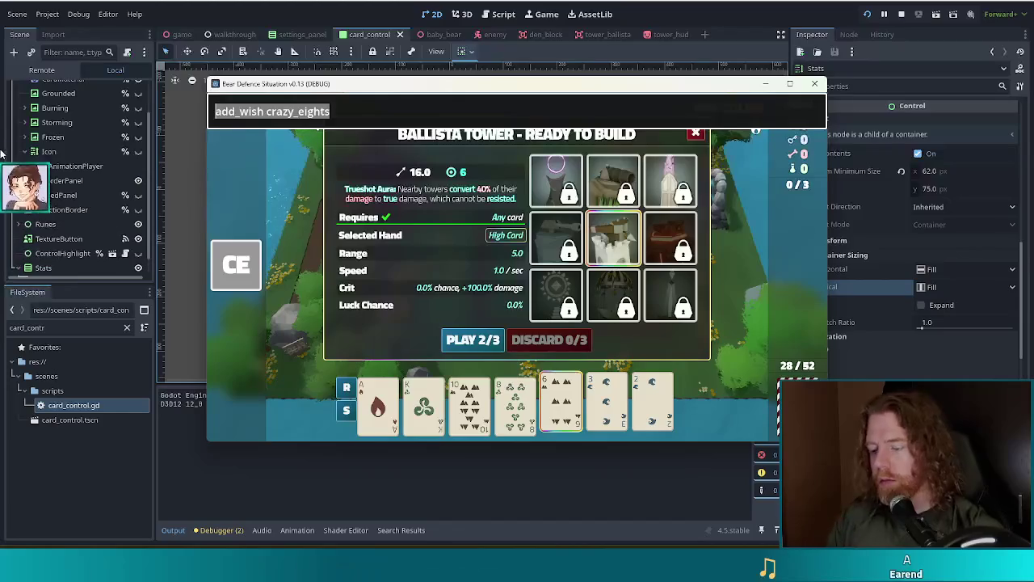
pyautogui.write('discard')
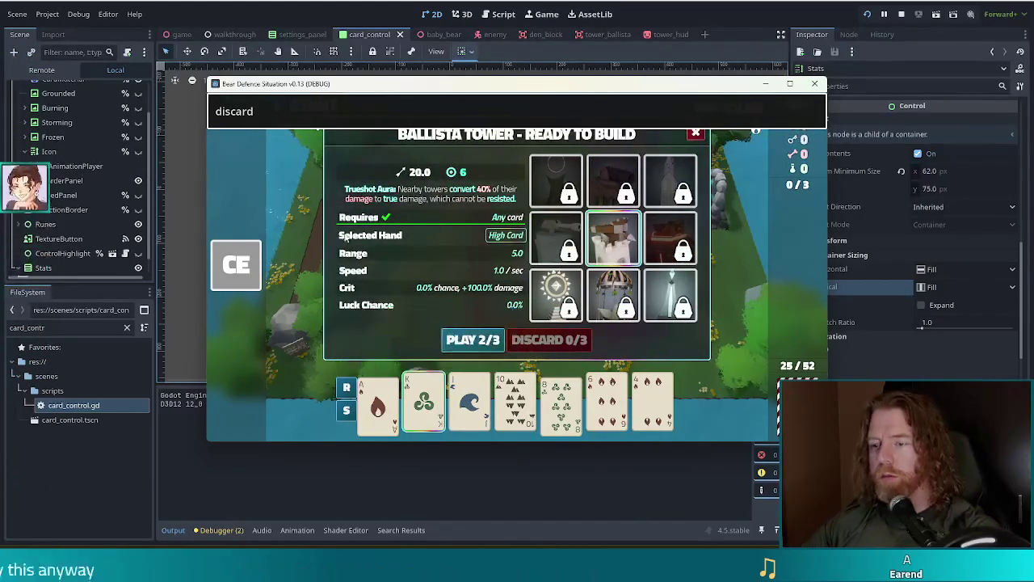
pyautogui.press('Return')
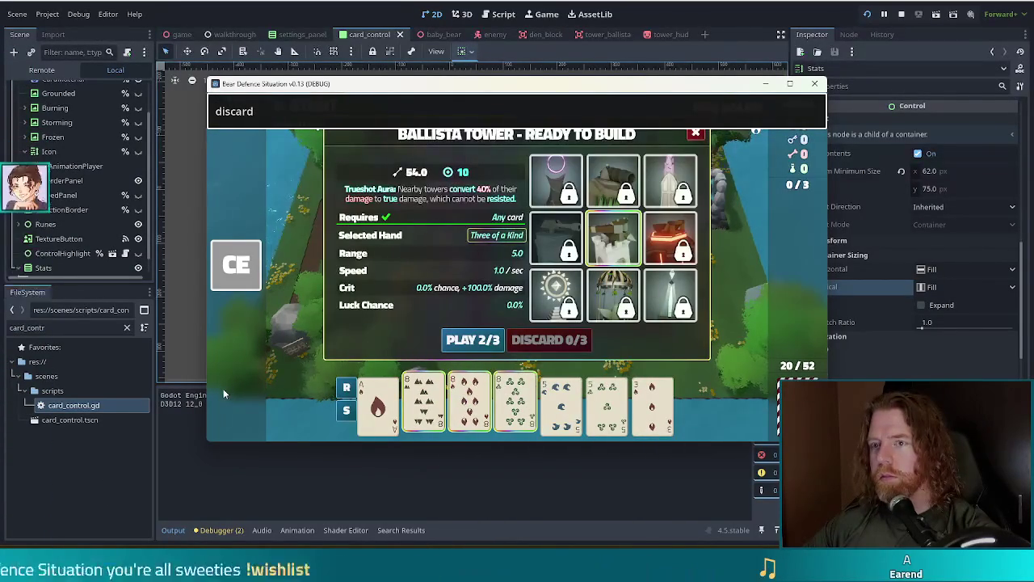
pyautogui.click(582, 340)
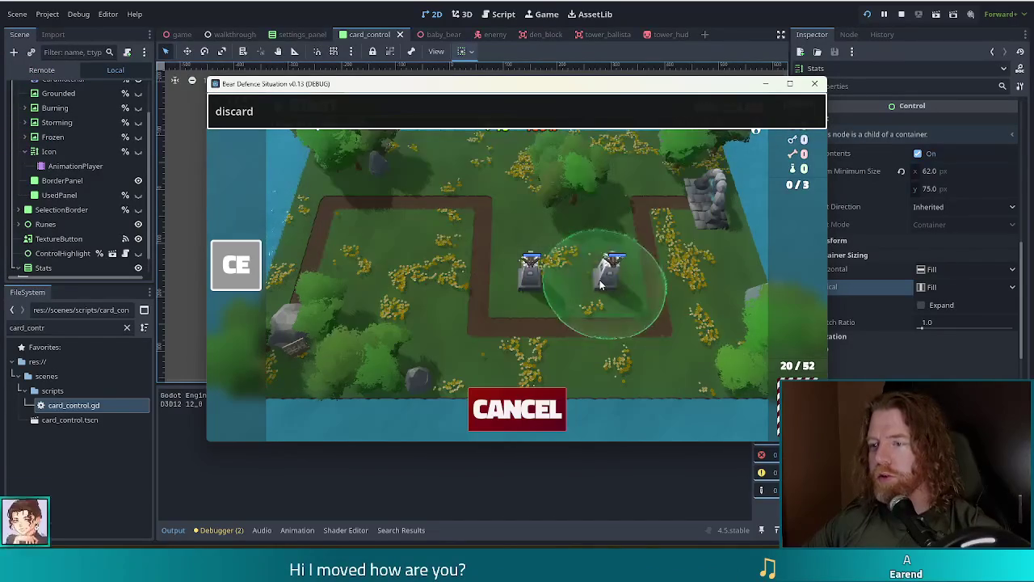
pyautogui.click(600, 280)
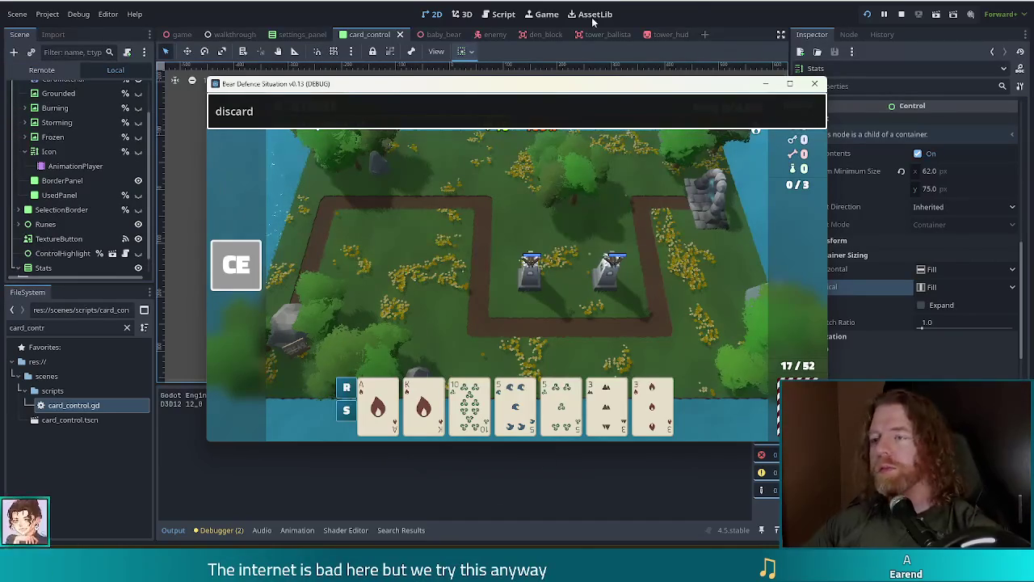
# Stop the game, filter the FileSystem by 'crazy', and open crazy_eights.gd.
pyautogui.press('F8')
pyautogui.doubleClick(32, 327)
pyautogui.write('crazy')
pyautogui.doubleClick(80, 420)
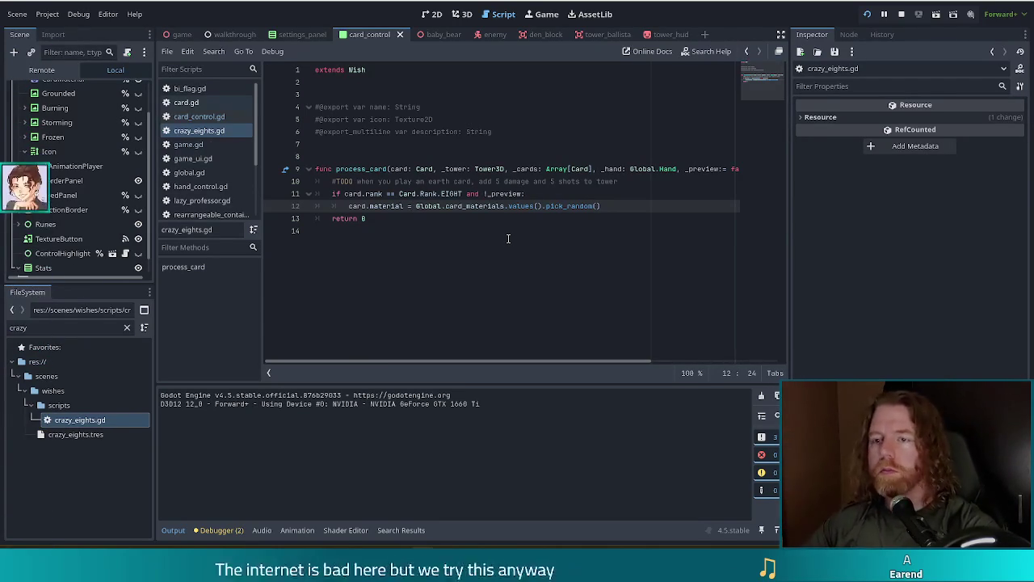
# Switch to game.gd and inspect _score_card around the wish process_card call and hide_stats.
pyautogui.click(194, 144)
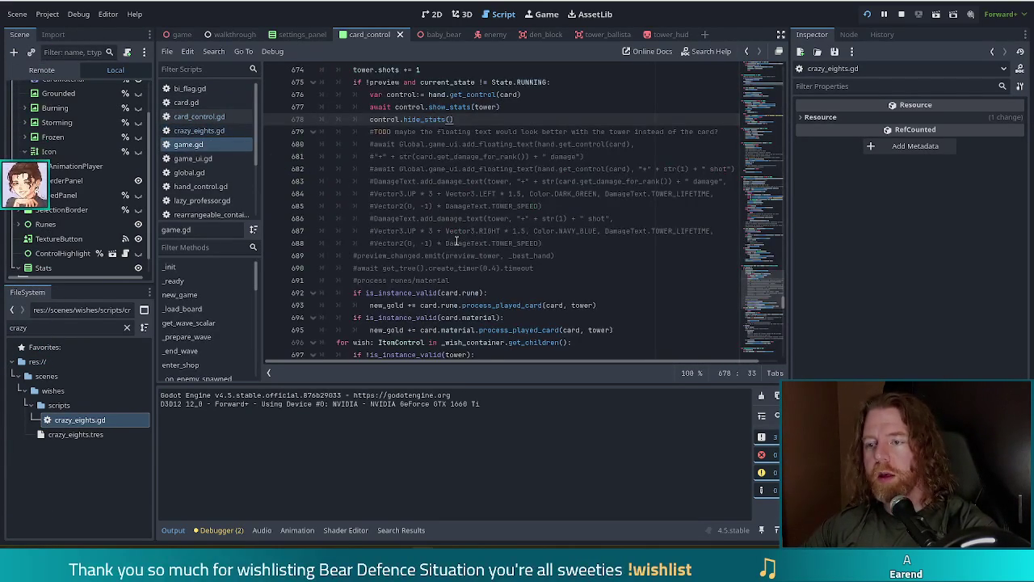
pyautogui.scroll(-3, 536, 224)
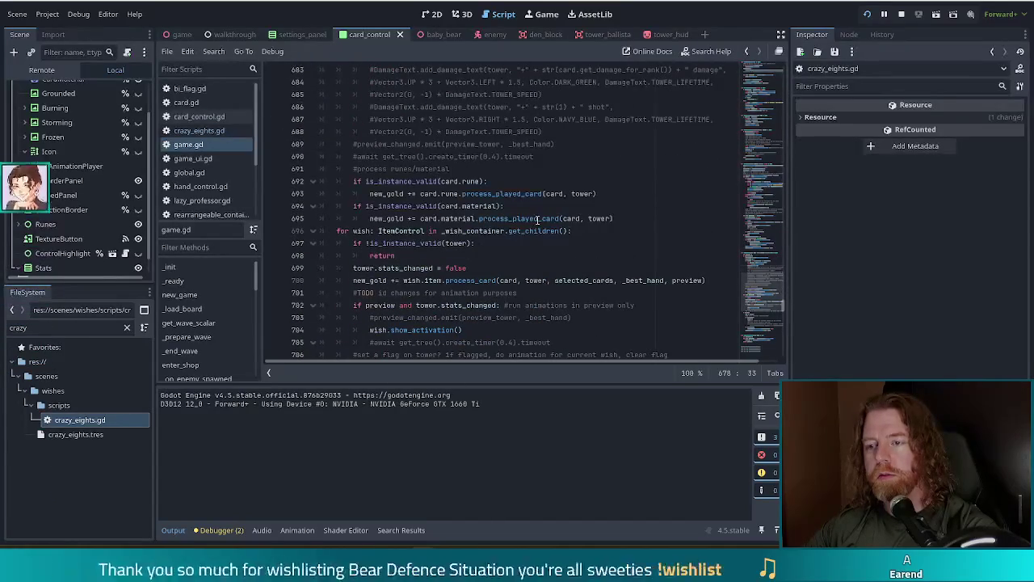
pyautogui.click(473, 283)
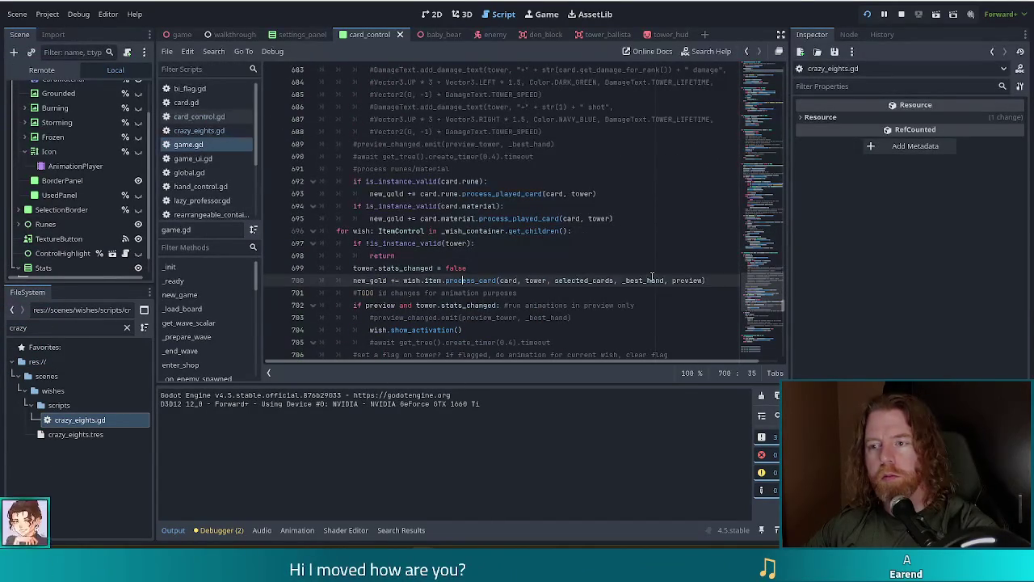
pyautogui.scroll(3, 499, 270)
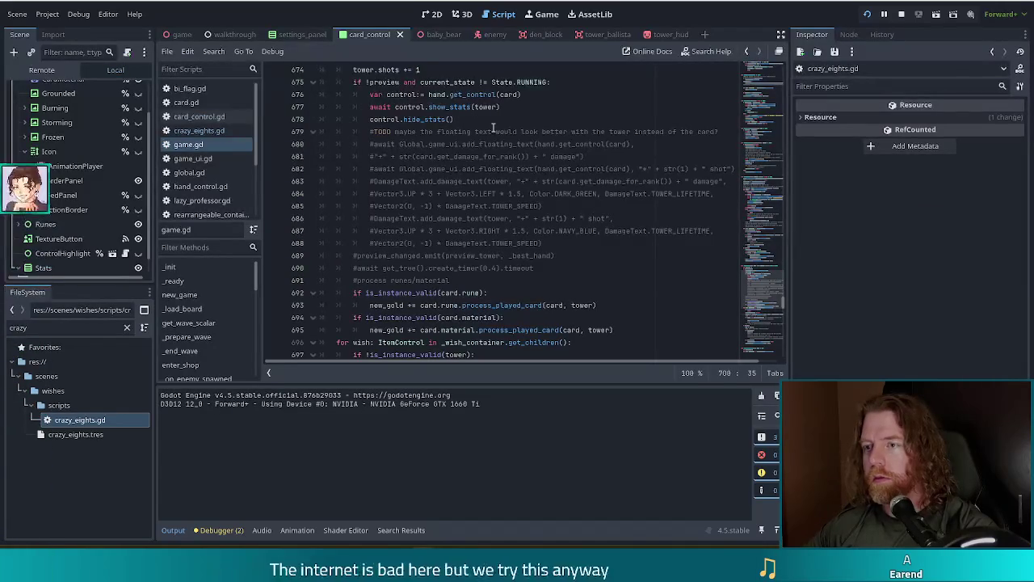
pyautogui.scroll(3, 497, 145)
pyautogui.scroll(-3, 507, 171)
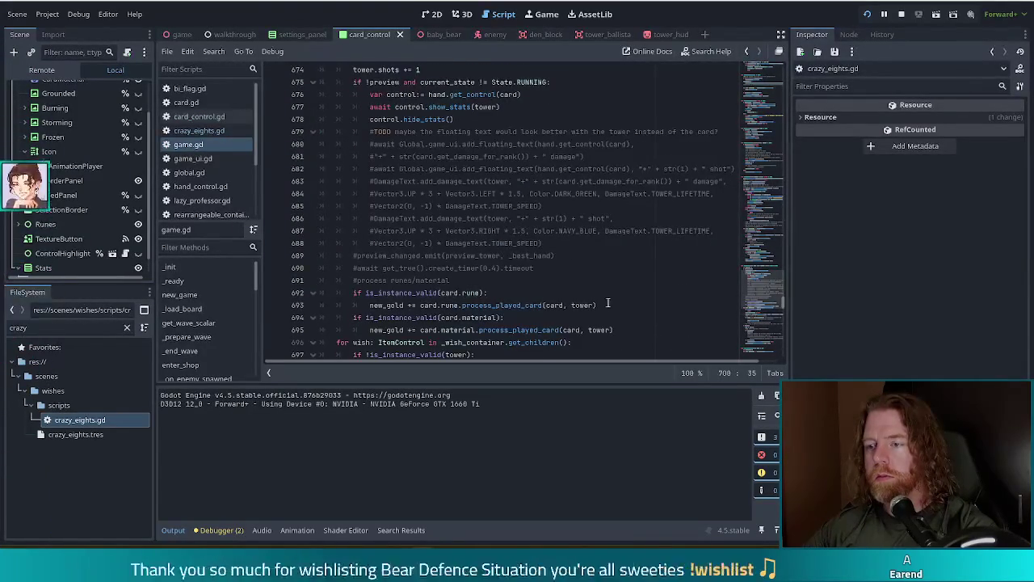
pyautogui.moveTo(561, 307)
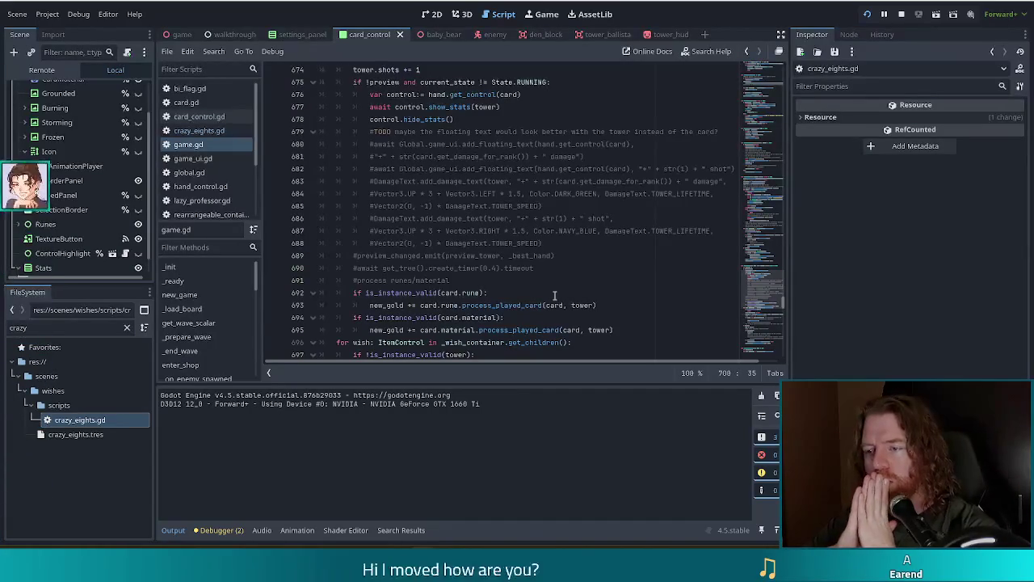
pyautogui.click(480, 119)
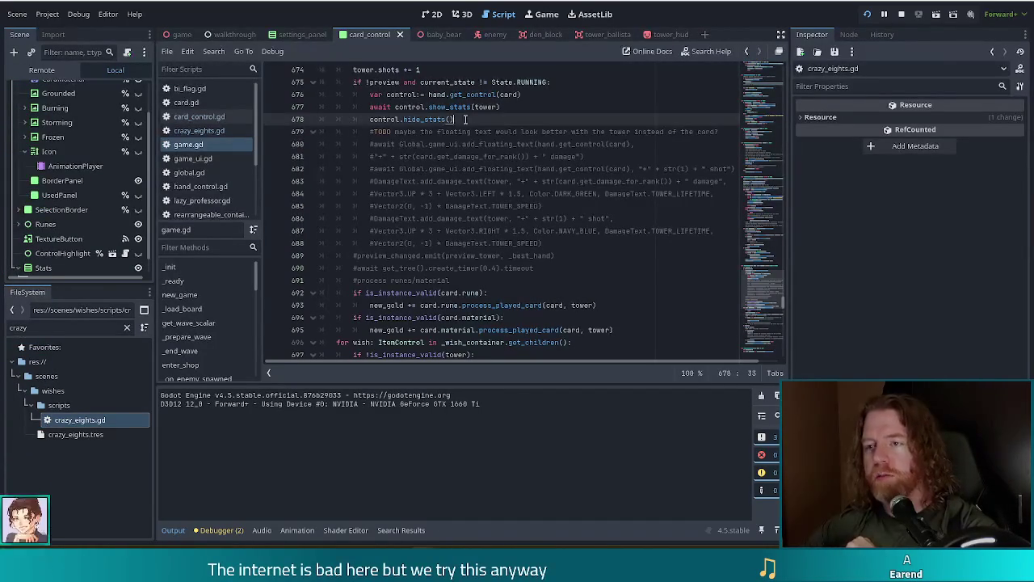
pyautogui.moveTo(480, 113)
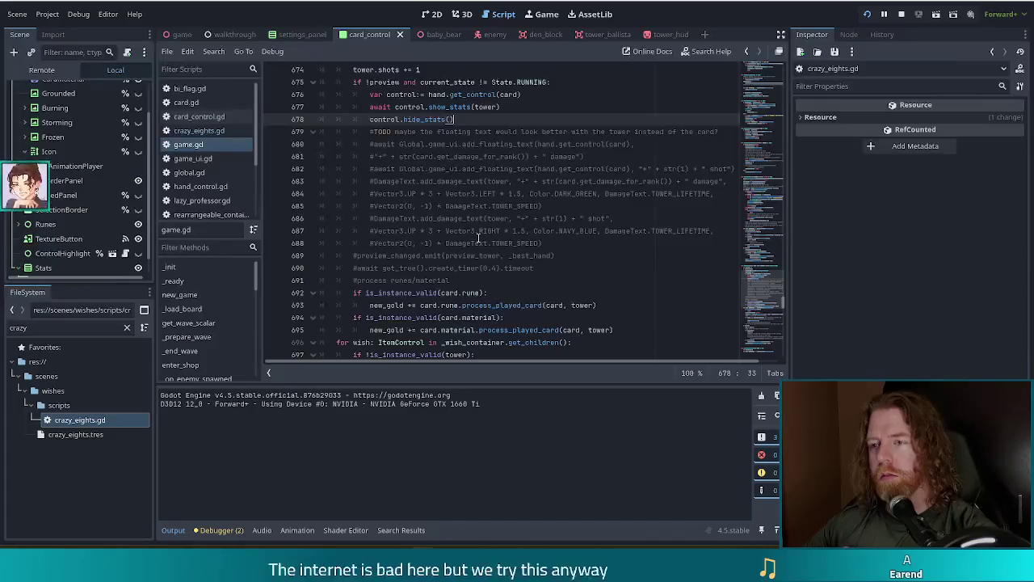
# Delete the rune and material process_played_card checks below the damage-text block.
pyautogui.scroll(-3, 477, 237)
pyautogui.click(501, 181)
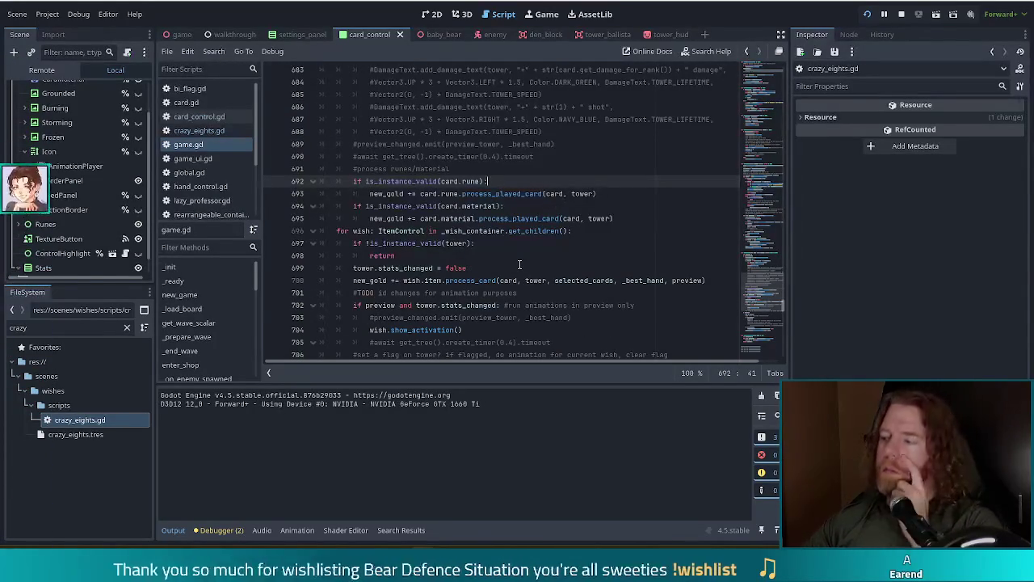
pyautogui.scroll(5, 567, 213)
pyautogui.scroll(-3, 566, 213)
pyautogui.moveTo(569, 283)
pyautogui.mouseDown()
pyautogui.moveTo(589, 249)
pyautogui.moveTo(631, 234)
pyautogui.mouseUp()
pyautogui.press('BackSpace')
pyautogui.scroll(1, 623, 234)
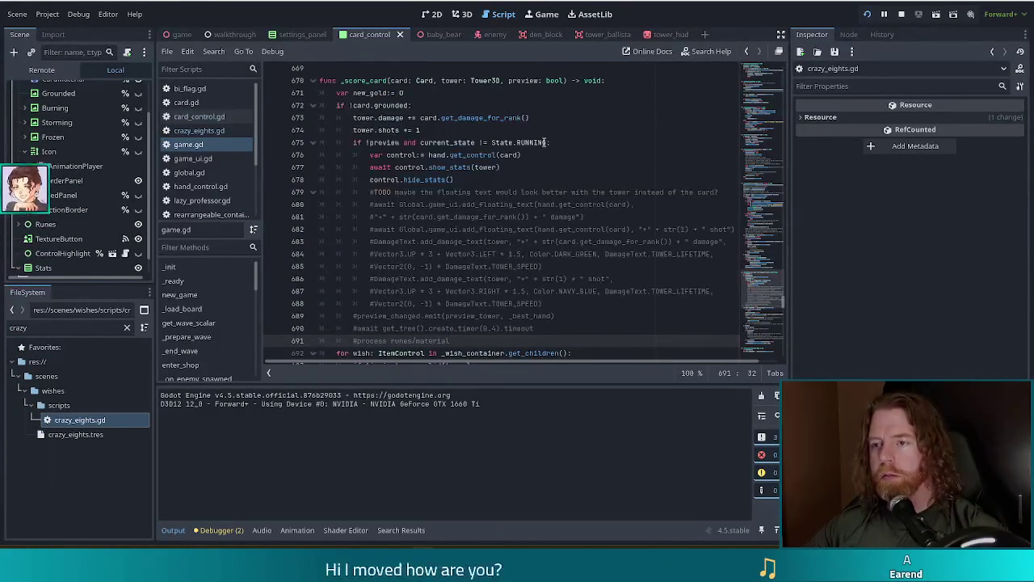
# Restore the rune and material checks and cut the '#process runes/material' comment line.
pyautogui.hotkey('ctrl', 'z')
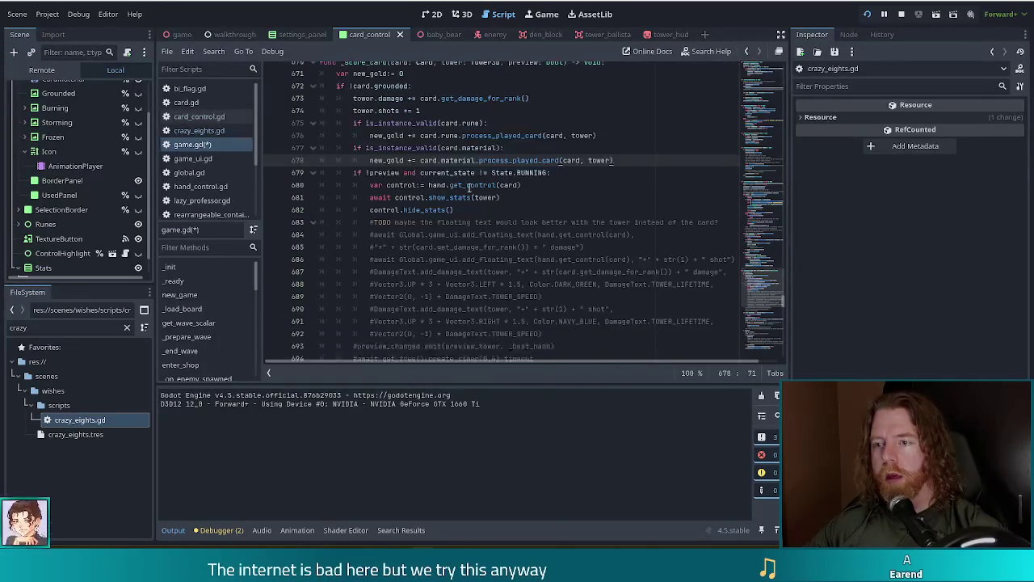
pyautogui.click(579, 282)
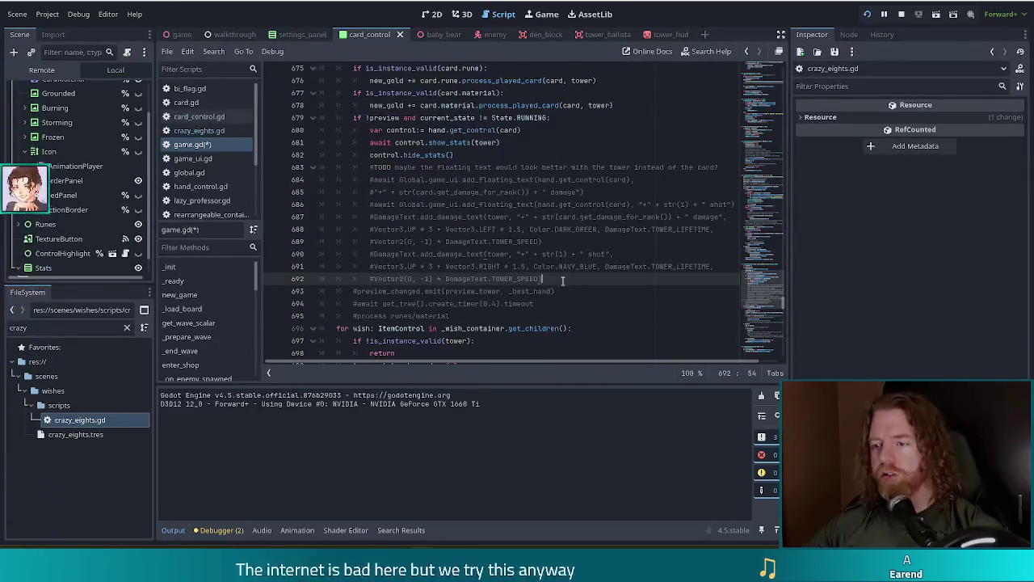
pyautogui.click(468, 317)
pyautogui.hotkey('shift', 'Home')
pyautogui.hotkey('ctrl', 'c')
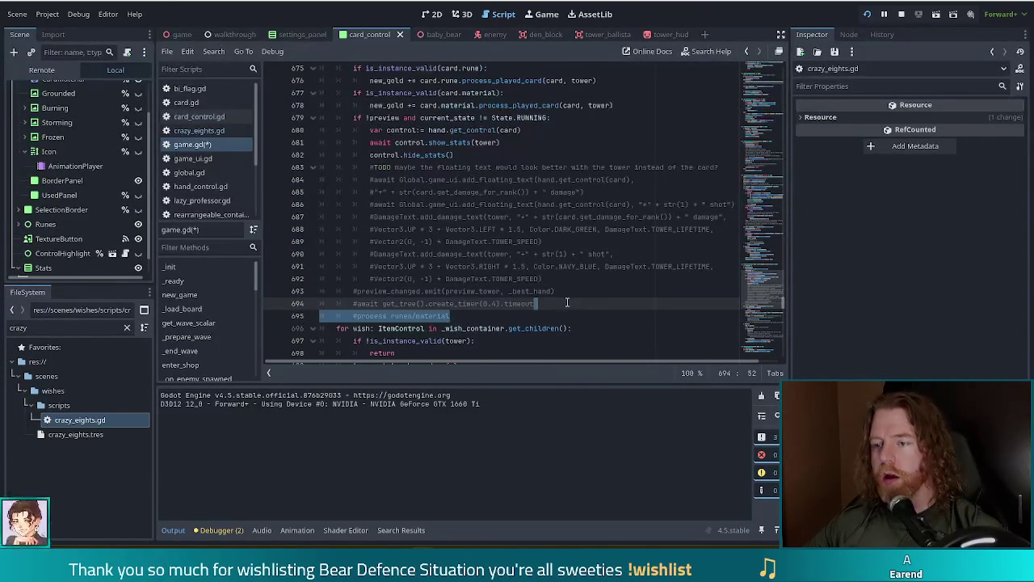
pyautogui.press('BackSpace')
pyautogui.press('BackSpace')
# Paste the '#process runes/material' comment on a new line below tower.shots += 1.
pyautogui.scroll(3, 460, 169)
pyautogui.click(460, 169)
pyautogui.press('Return')
pyautogui.hotkey('ctrl', 'v')
# Delete the commented-out floating damage-text lines.
pyautogui.scroll(-4, 460, 245)
pyautogui.moveTo(546, 279)
pyautogui.mouseDown()
pyautogui.moveTo(570, 257)
pyautogui.moveTo(587, 133)
pyautogui.mouseUp()
pyautogui.press('BackSpace')
pyautogui.scroll(4, 533, 185)
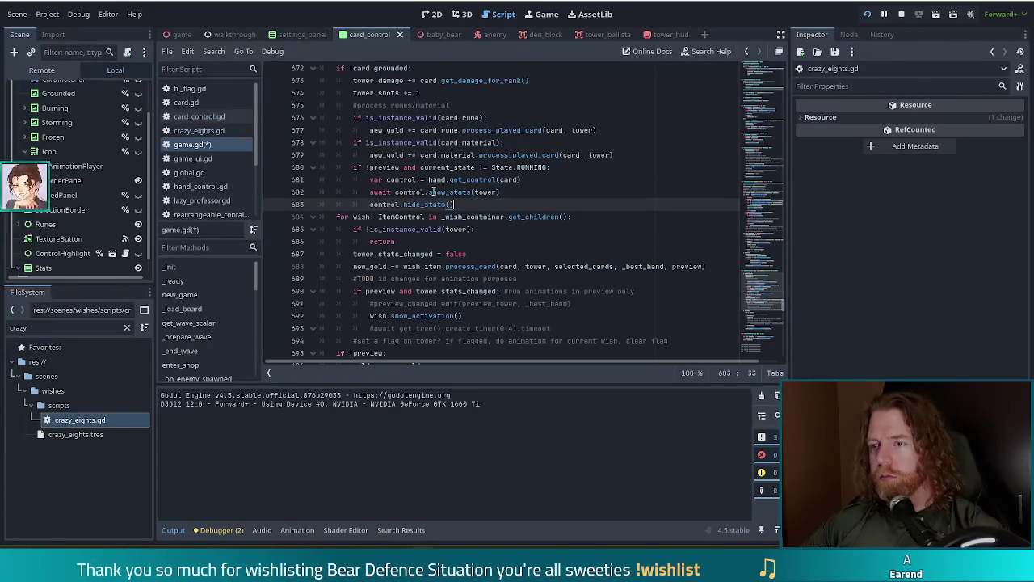
# Review the rune and material check lines and the wish loop in _score_card.
pyautogui.moveTo(413, 118); pyautogui.dragTo(445, 154)
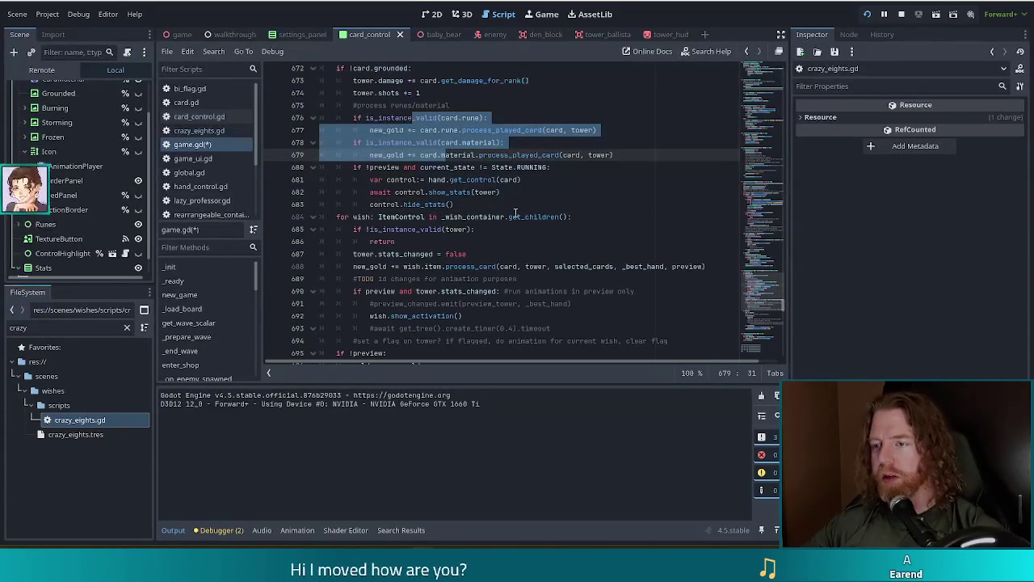
pyautogui.click(464, 217)
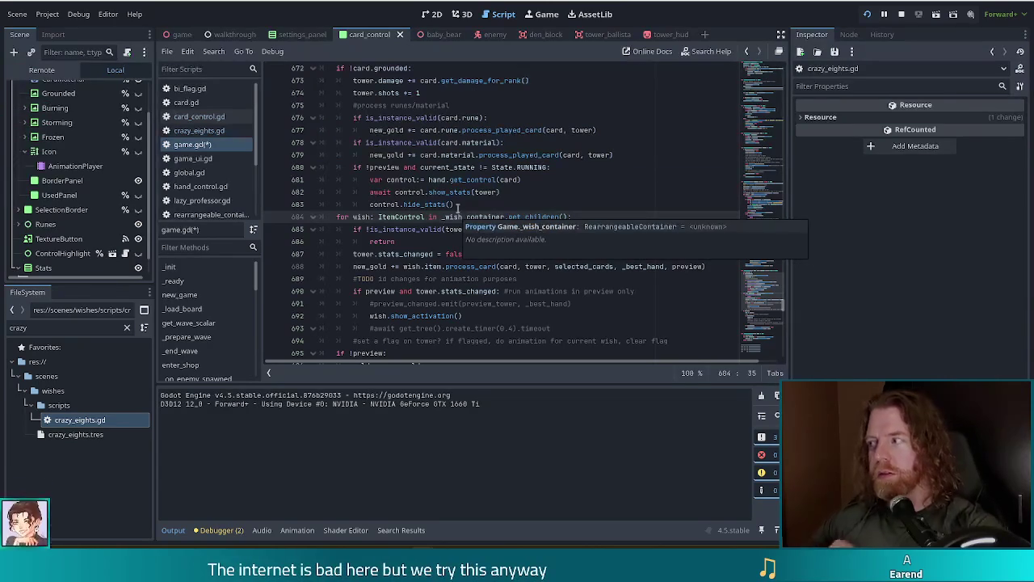
pyautogui.click(514, 217)
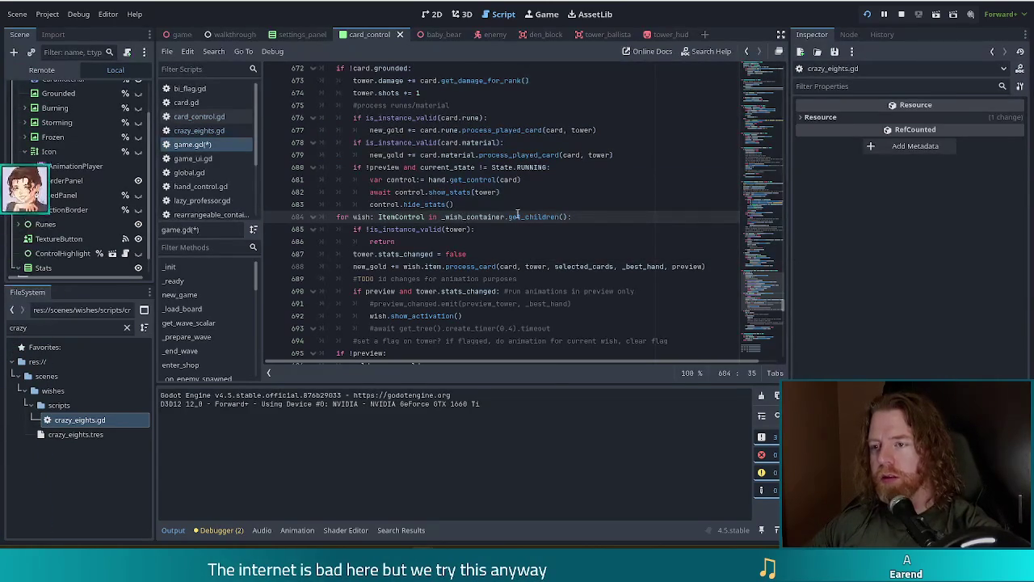
pyautogui.scroll(-2, 457, 241)
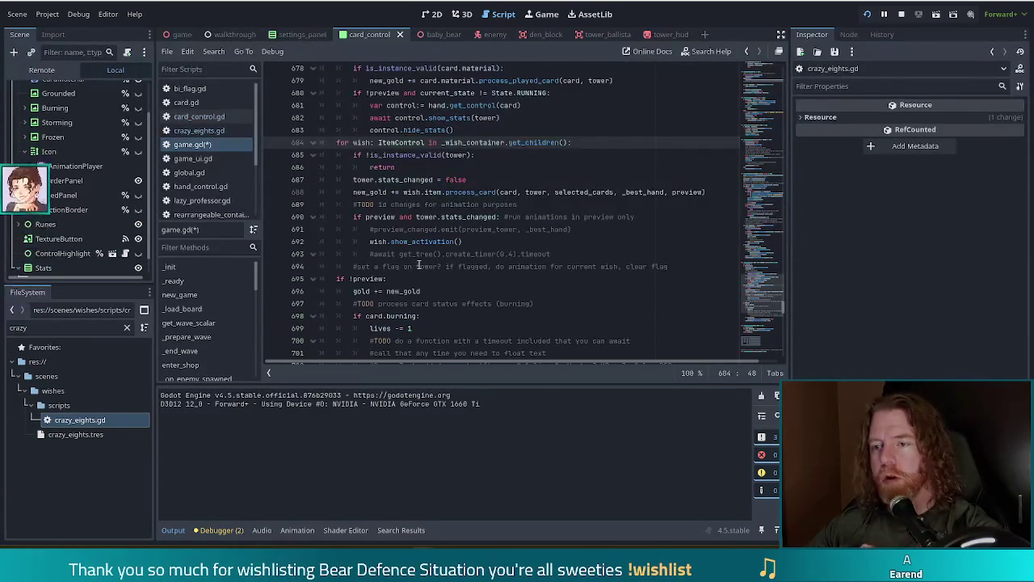
pyautogui.scroll(-2, 464, 217)
pyautogui.click(446, 299)
pyautogui.scroll(3, 443, 241)
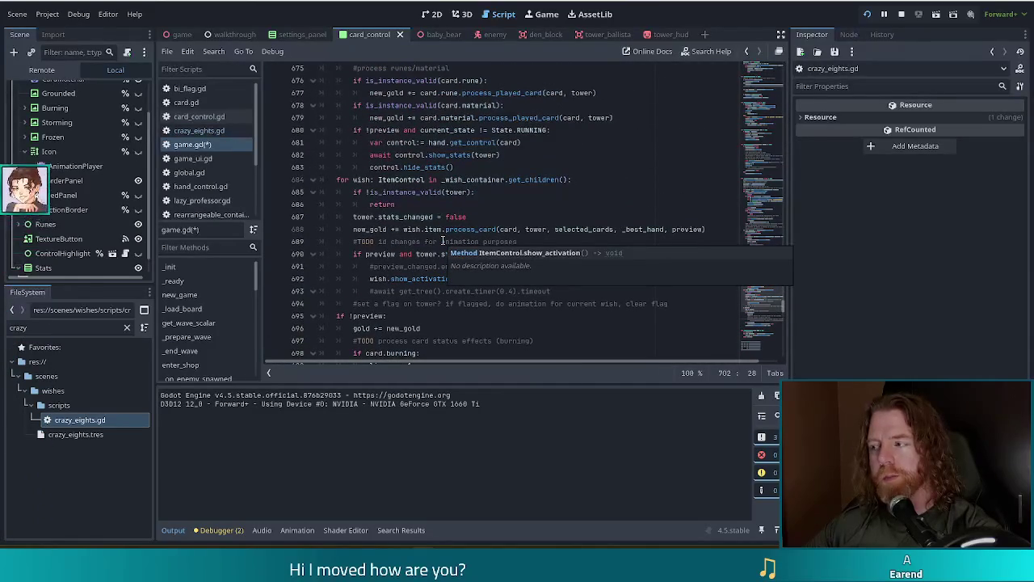
# Move the show_stats/hide_stats block to after the wave_boss_type.process_card_scored line.
pyautogui.moveTo(473, 168); pyautogui.dragTo(618, 118)
pyautogui.hotkey('ctrl', 'c')
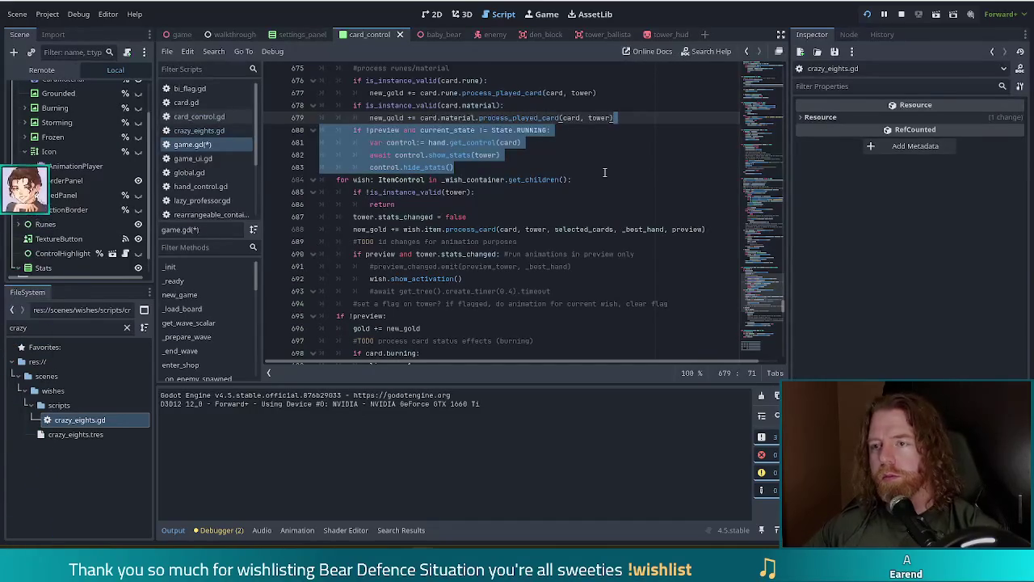
pyautogui.press('Delete')
pyautogui.scroll(-3, 603, 173)
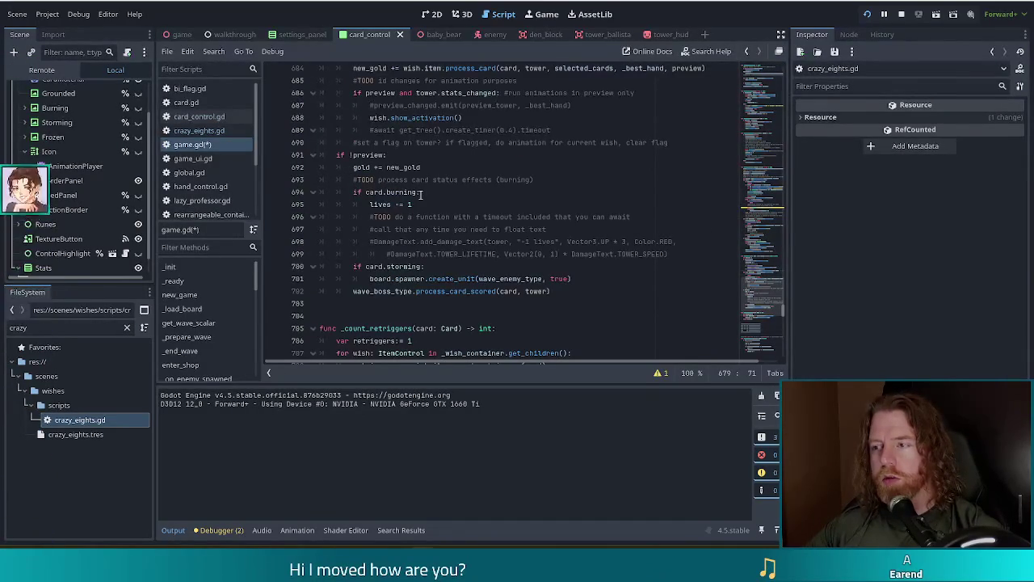
pyautogui.scroll(5, 422, 194)
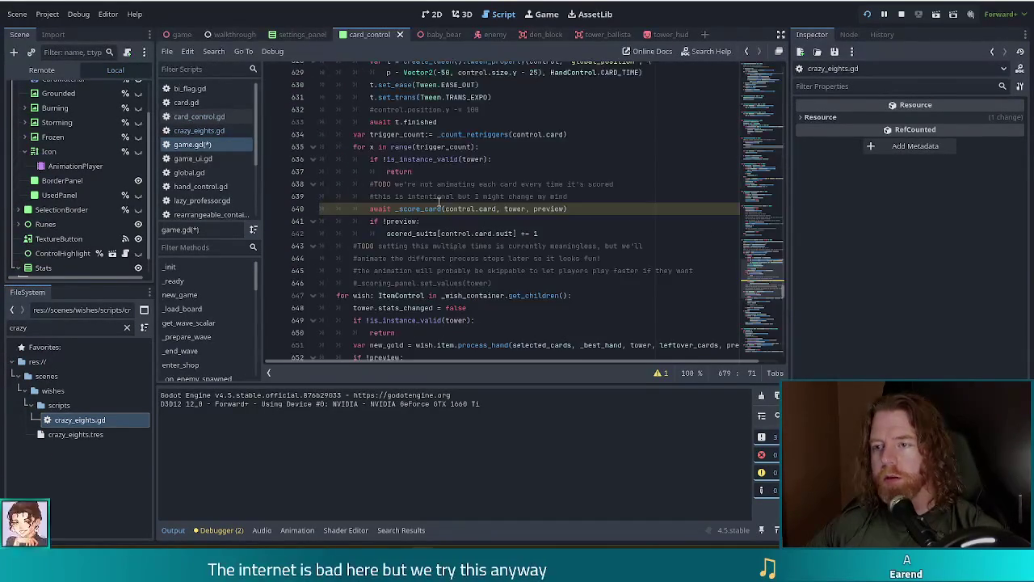
pyautogui.scroll(5, 440, 207)
pyautogui.scroll(-10, 439, 207)
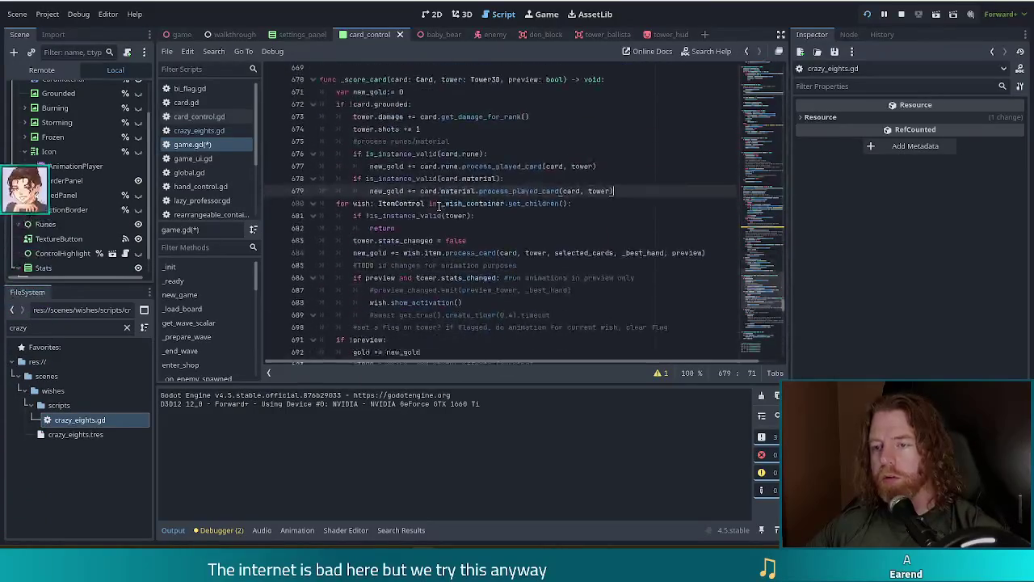
pyautogui.click(554, 267)
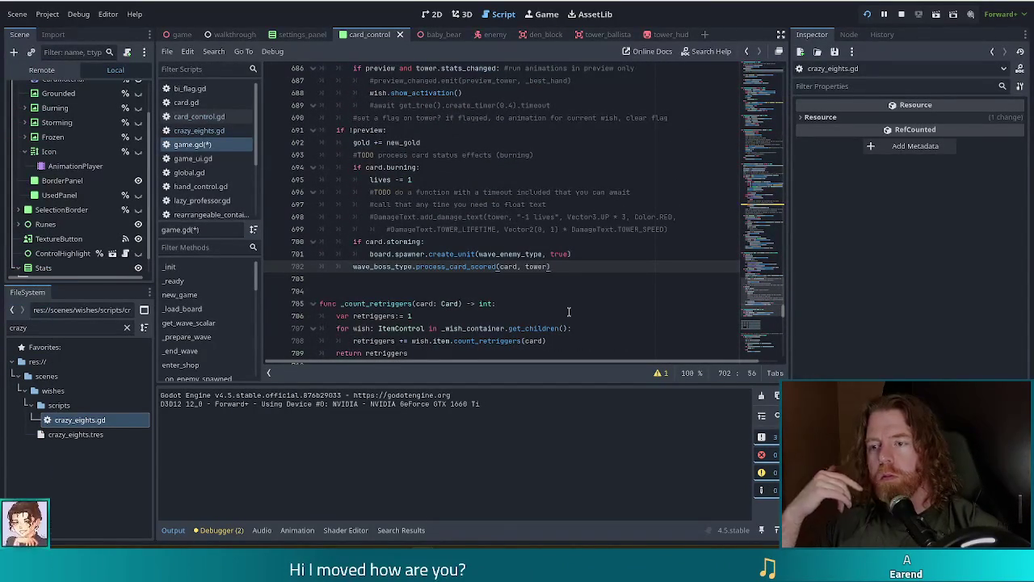
pyautogui.hotkey('ctrl', 'v')
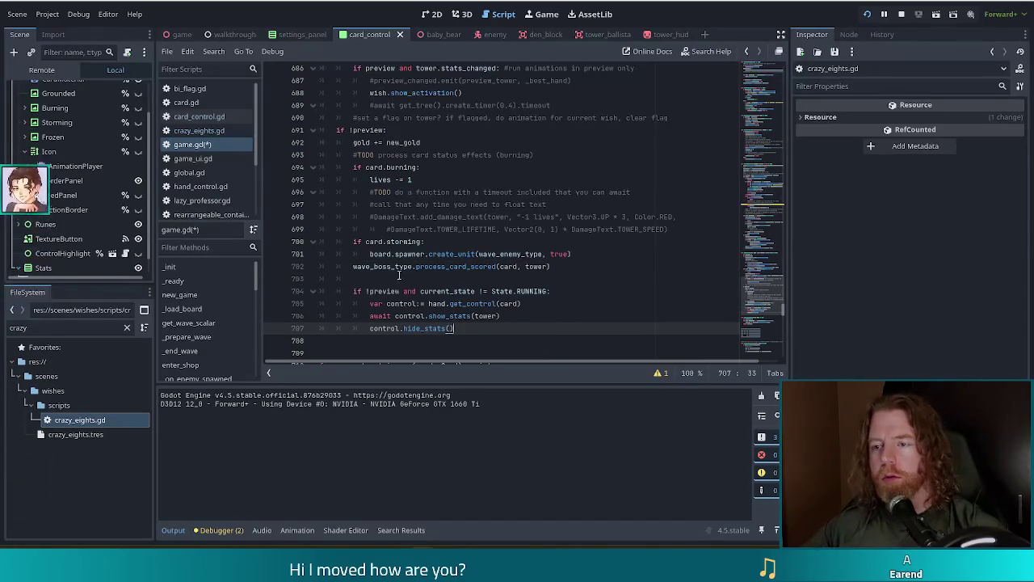
# Unindent the pasted show-stats block one level to function level.
pyautogui.moveTo(374, 291)
pyautogui.mouseDown()
pyautogui.moveTo(473, 304)
pyautogui.moveTo(389, 328)
pyautogui.mouseUp()
pyautogui.hotkey('shift', 'Tab')
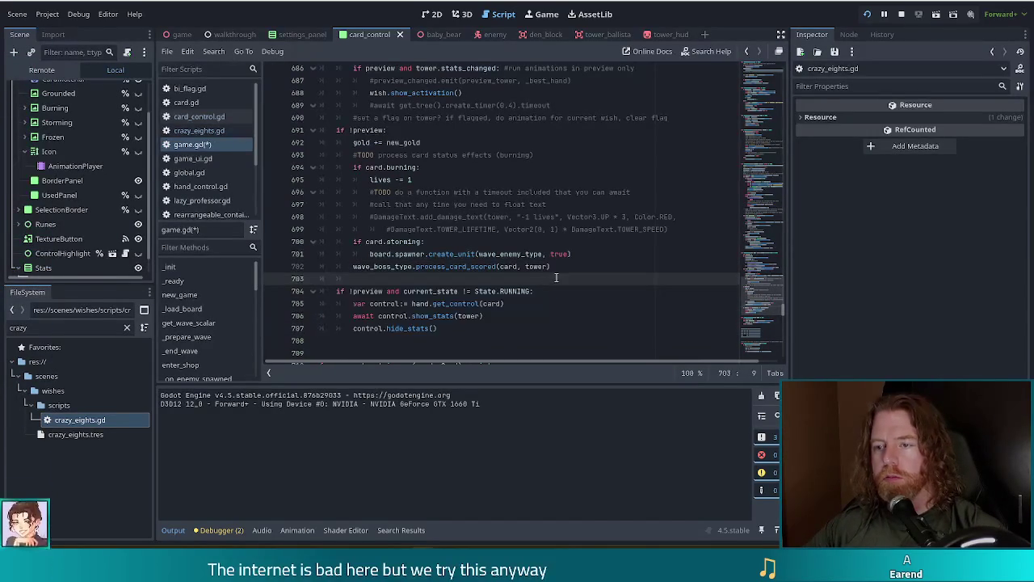
pyautogui.moveTo(558, 279); pyautogui.dragTo(549, 271)
pyautogui.click(549, 277)
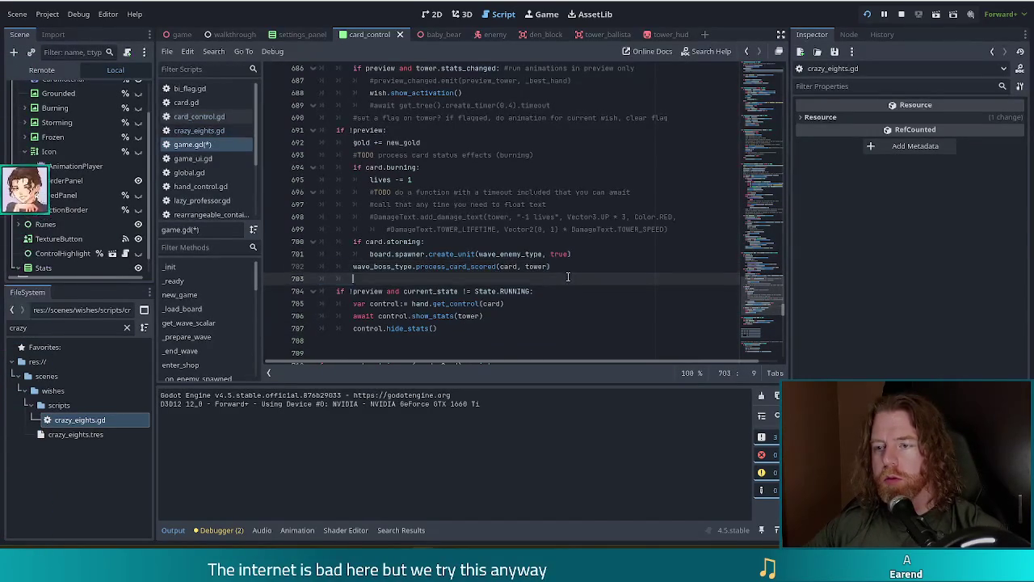
pyautogui.scroll(-2, 517, 242)
pyautogui.click(493, 241)
pyautogui.scroll(3, 378, 158)
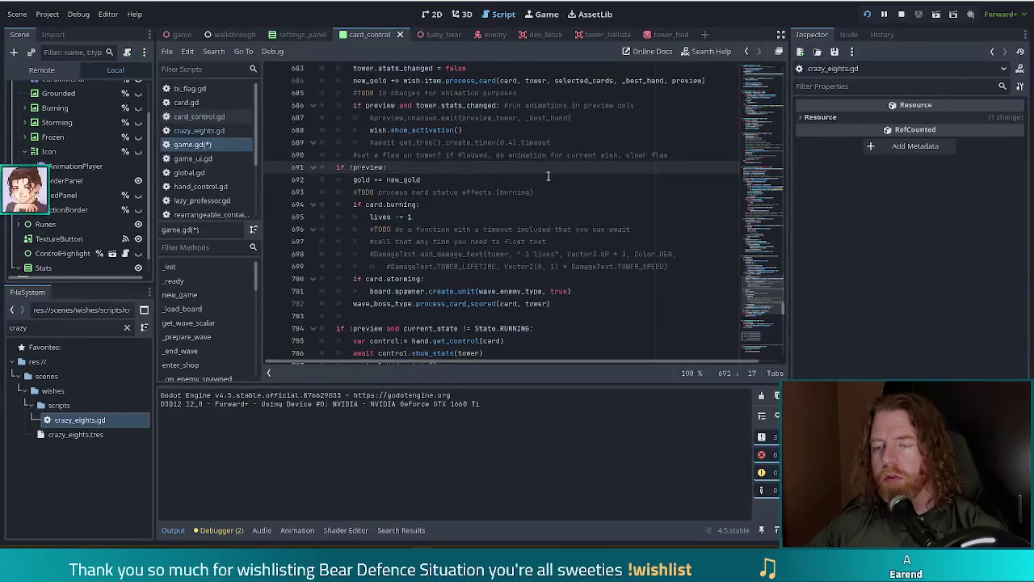
# Declare an empty 'var penalty:= ""' above the if !preview check.
pyautogui.click(687, 154)
pyautogui.press('Return')
pyautogui.write('var ')
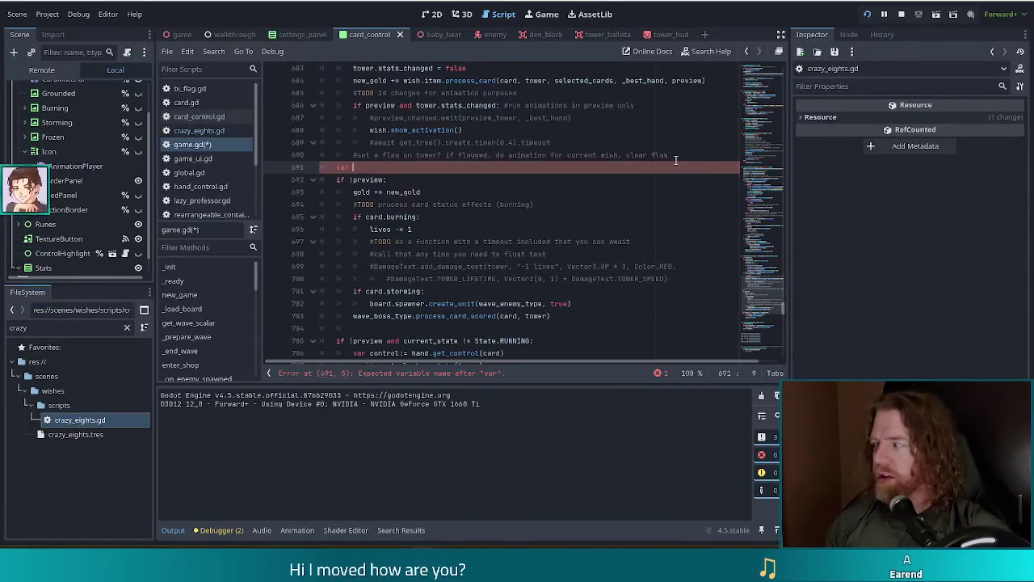
pyautogui.write('penalty')
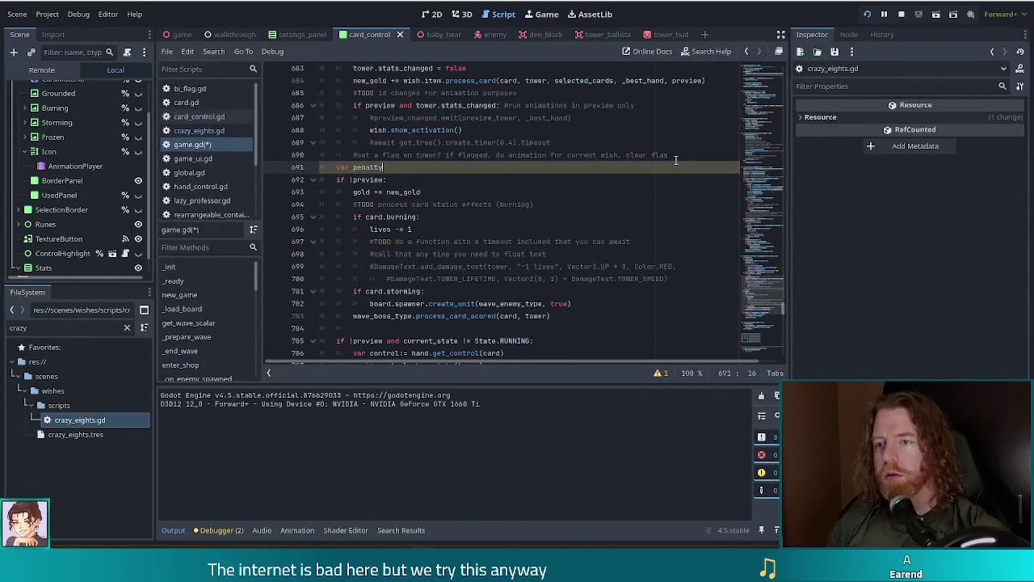
pyautogui.write(':= "')
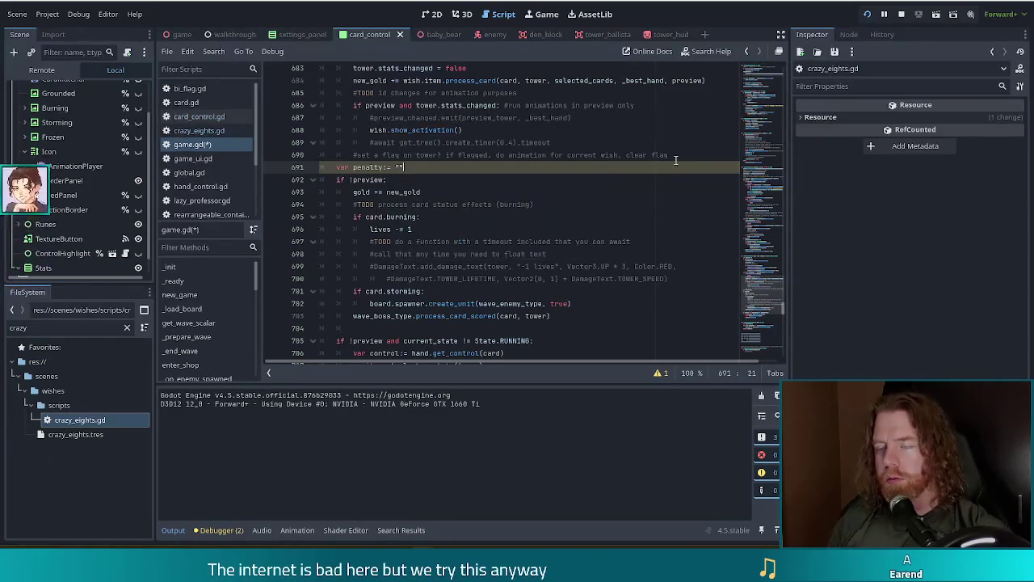
pyautogui.click(419, 191)
# Set penalty = "[b]L[/b] -1 lives" in the burning branch.
pyautogui.scroll(-2, 420, 180)
pyautogui.click(678, 204)
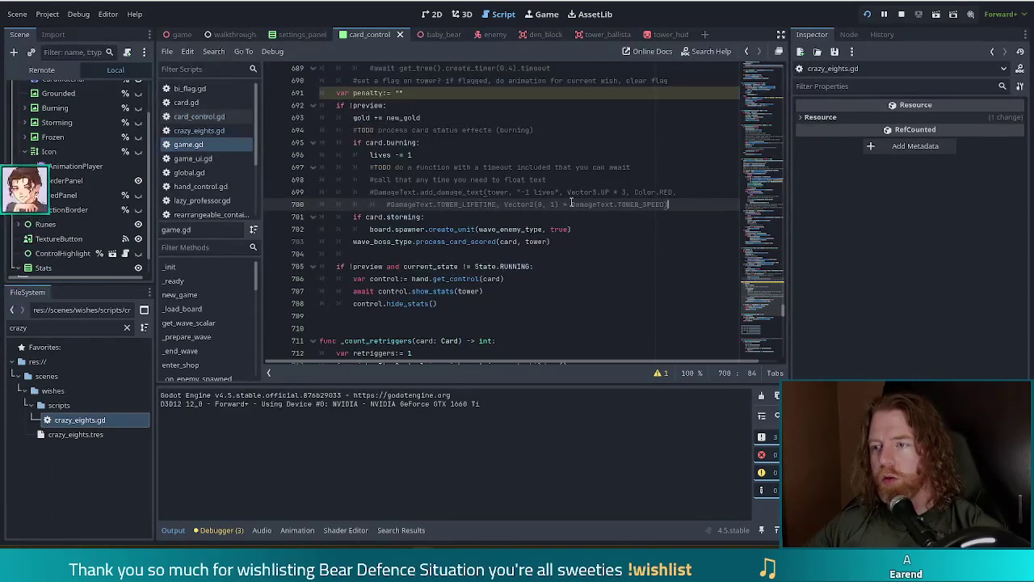
pyautogui.press('Return')
pyautogui.write('penalty = "')
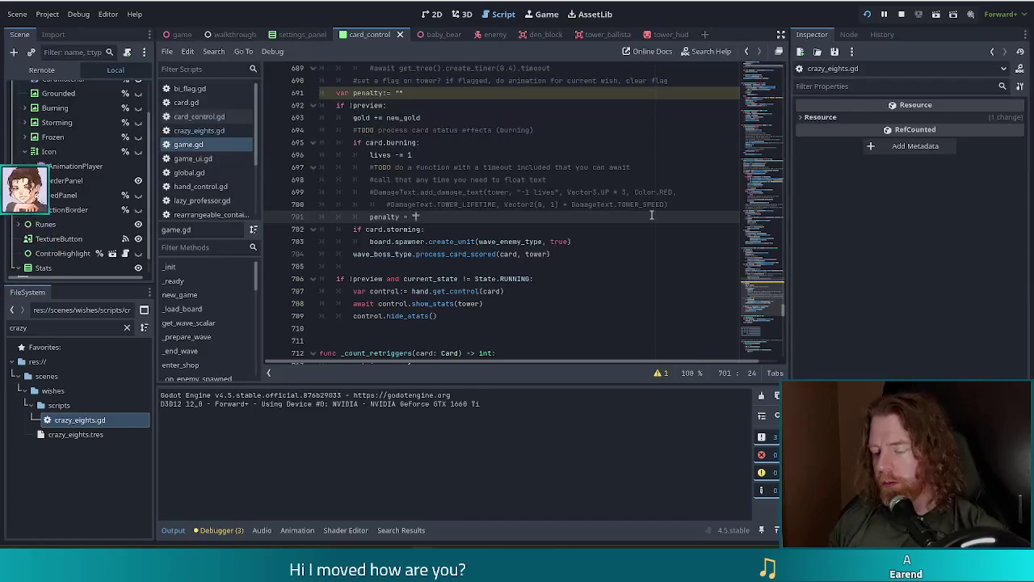
pyautogui.write('[b]')
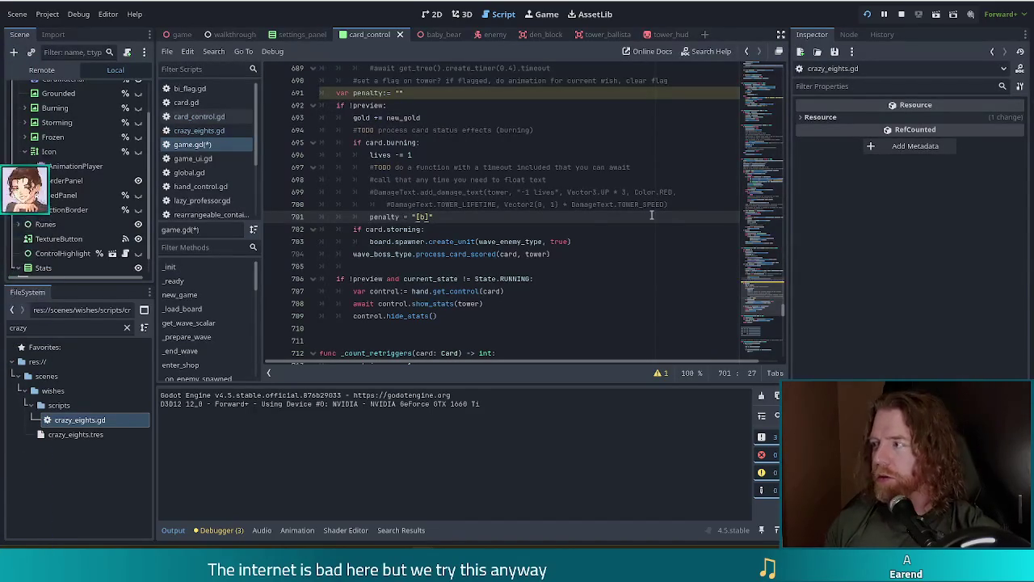
pyautogui.write('L')
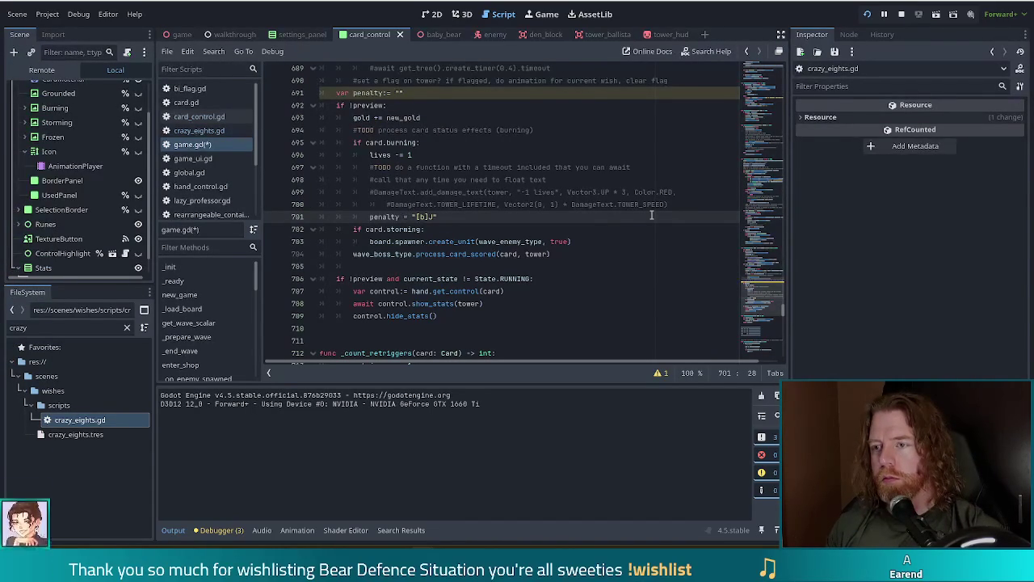
pyautogui.write('[/b]')
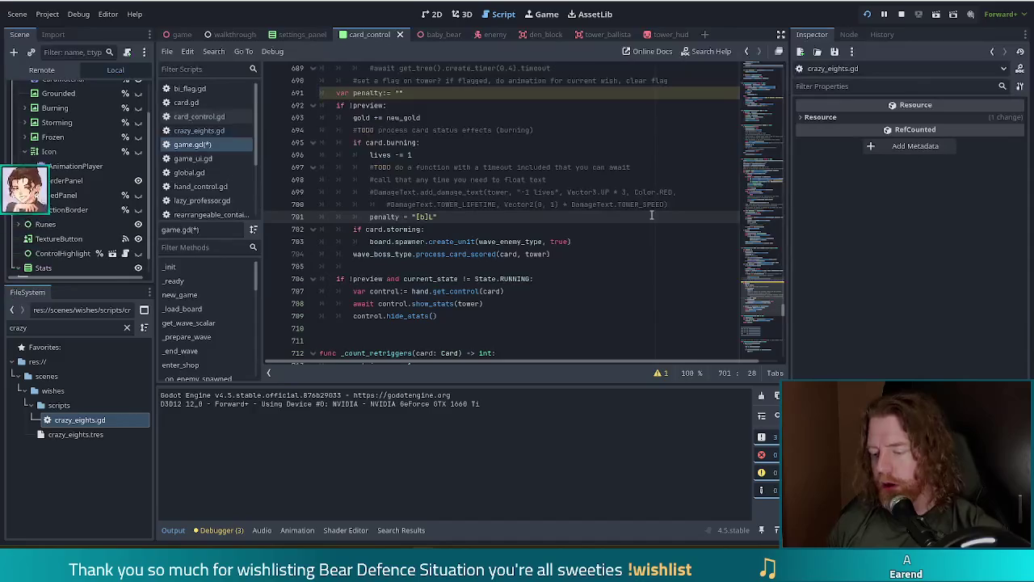
pyautogui.write(' -1 lives')
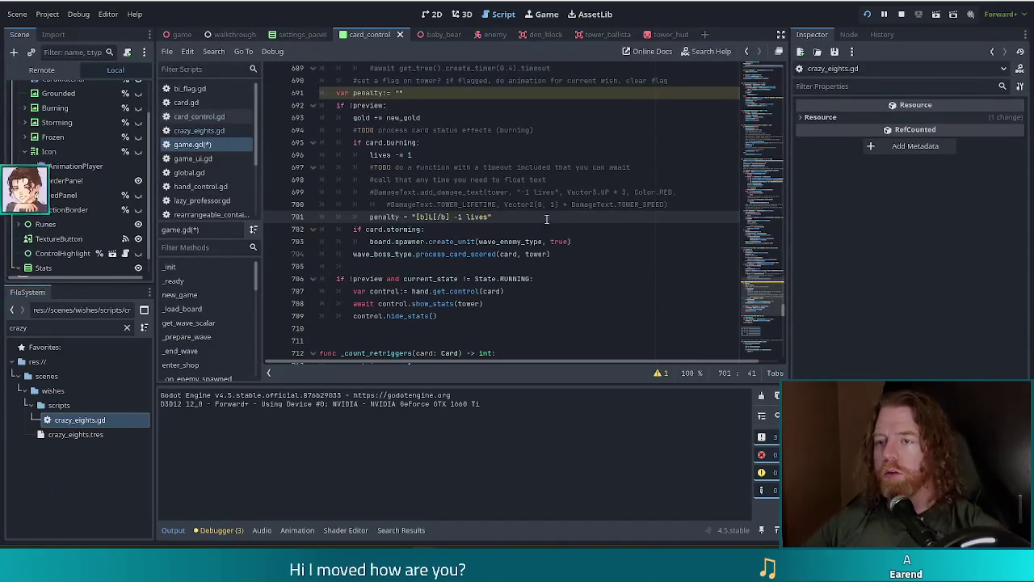
# Pass penalty to show_stats as show_stats(tower, penalty) and select the burning penalty line.
pyautogui.click(481, 303)
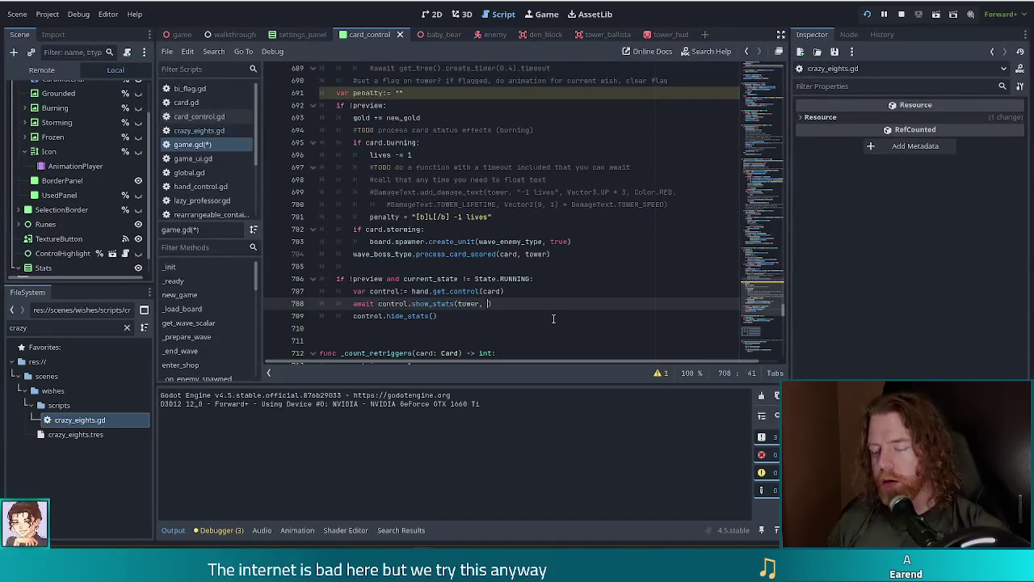
pyautogui.write(', penalty')
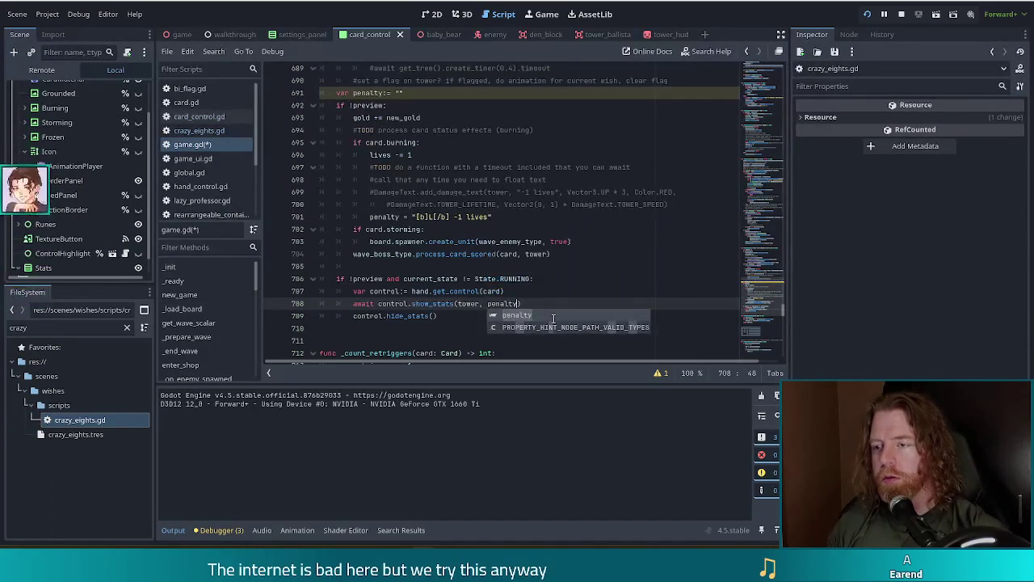
pyautogui.press('Escape')
pyautogui.moveTo(492, 216)
pyautogui.mouseDown()
pyautogui.moveTo(380, 205)
pyautogui.moveTo(372, 216)
pyautogui.moveTo(566, 219)
pyautogui.moveTo(671, 205)
pyautogui.mouseUp()
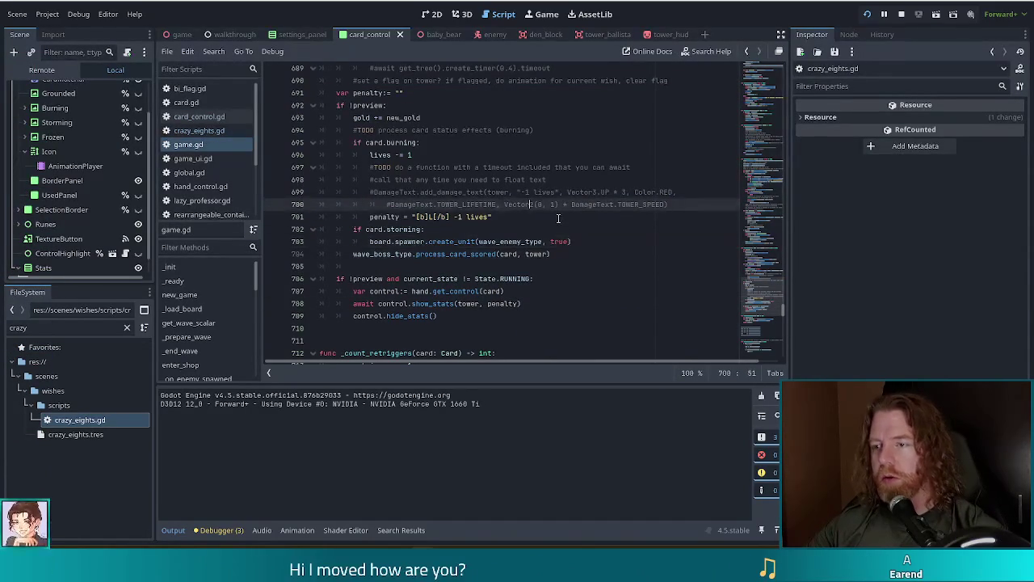
# Copy the penalty line into the storming branch with the text changed to '+1 enemy'.
pyautogui.hotkey('ctrl', 'c')
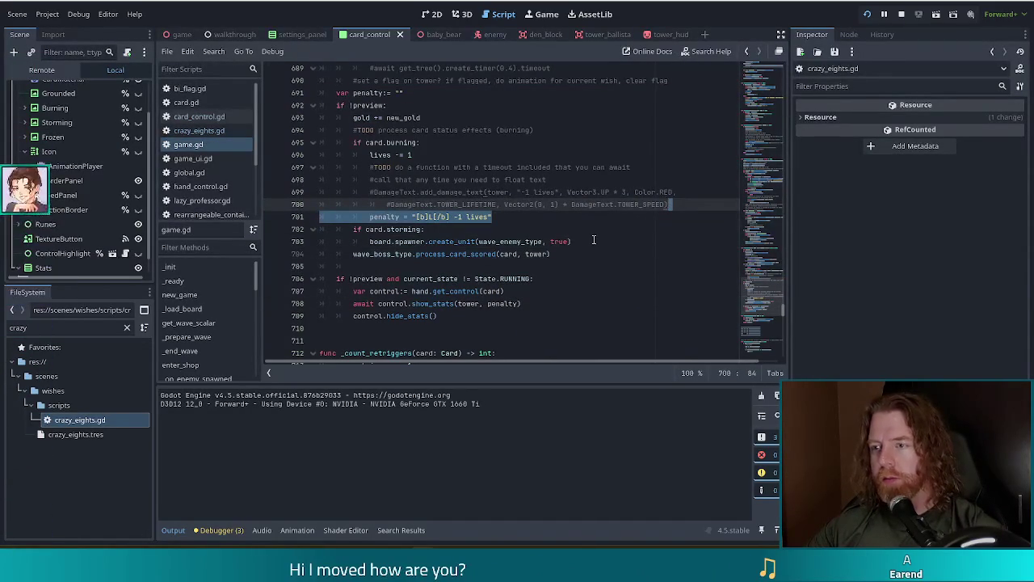
pyautogui.click(594, 242)
pyautogui.hotkey('ctrl', 'v')
pyautogui.click(433, 254)
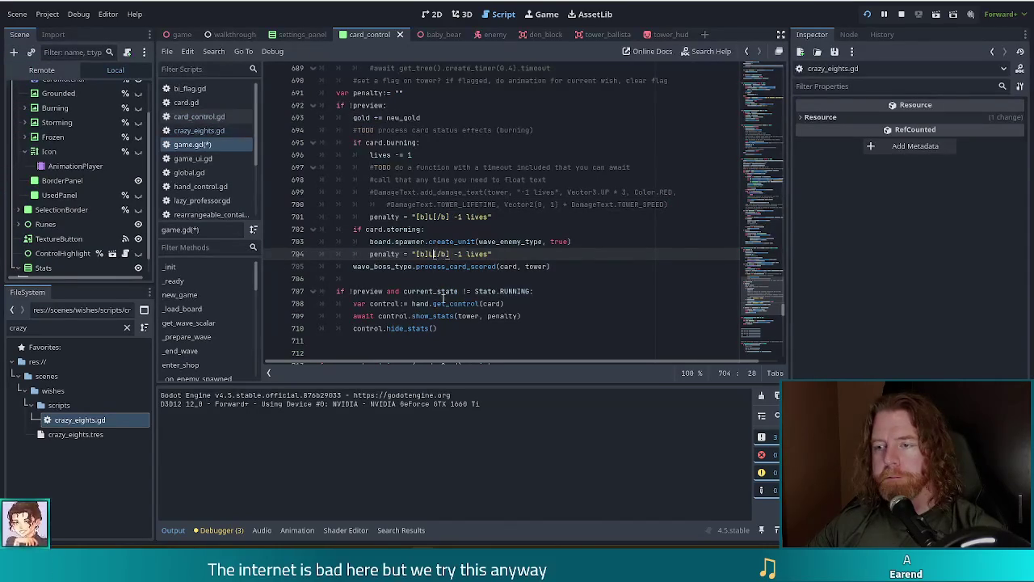
pyautogui.click(459, 253)
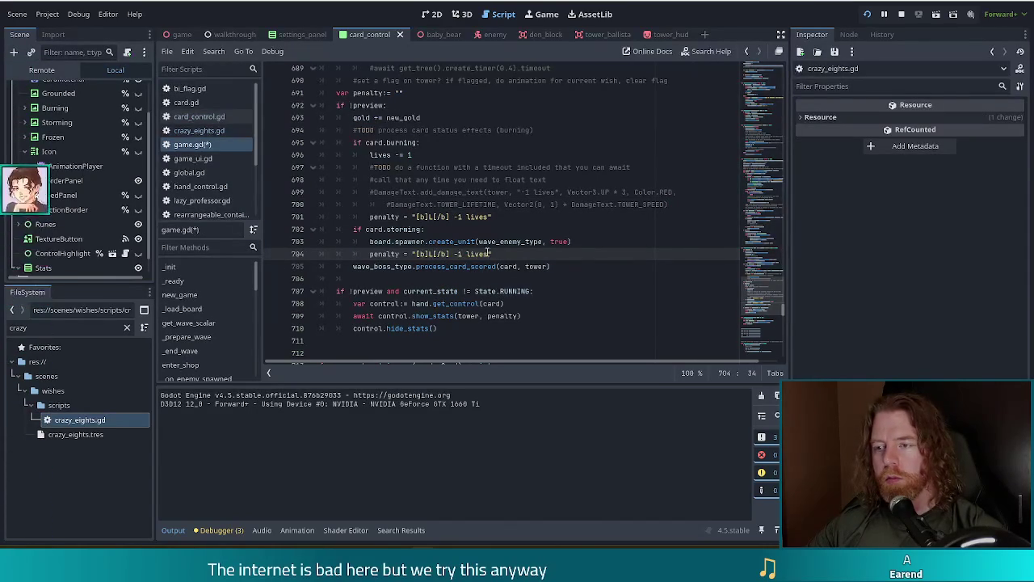
pyautogui.moveTo(488, 253); pyautogui.dragTo(454, 254)
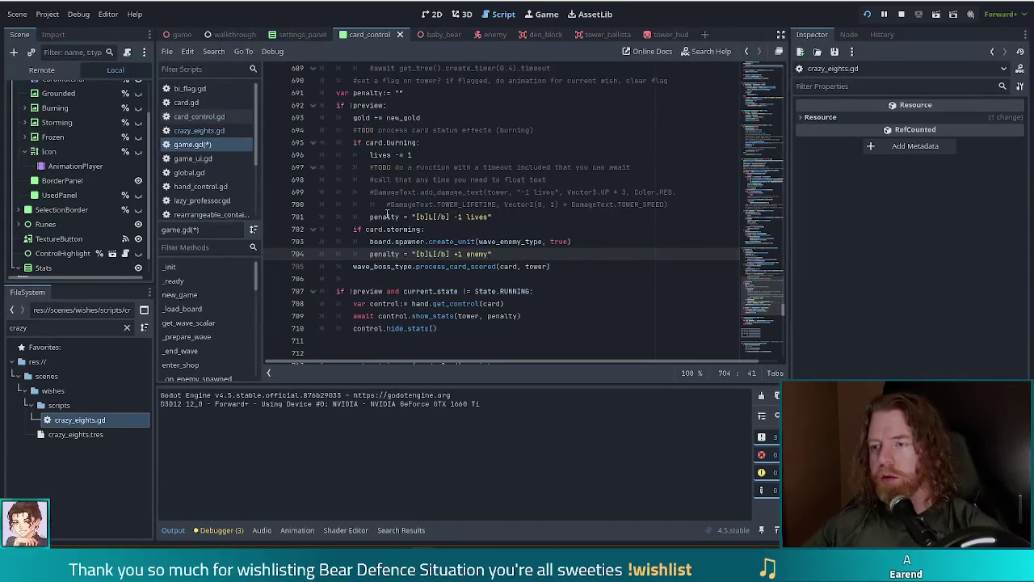
pyautogui.write('+1 enemy')
# Select the storming penalty text and switch to the icon font window.
pyautogui.moveTo(490, 254); pyautogui.dragTo(415, 253)
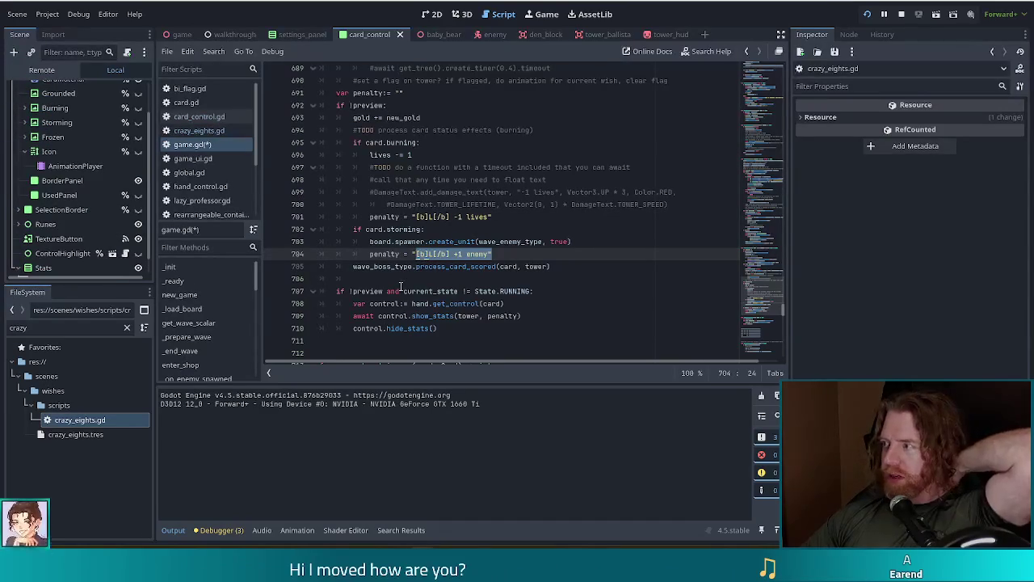
pyautogui.click(436, 266)
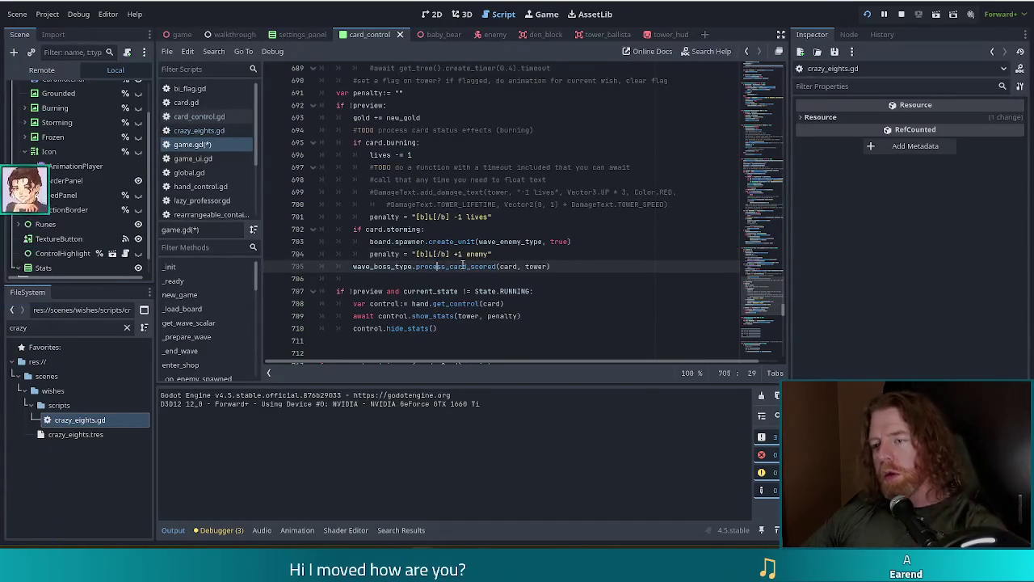
pyautogui.hotkey('alt', 'Tab')
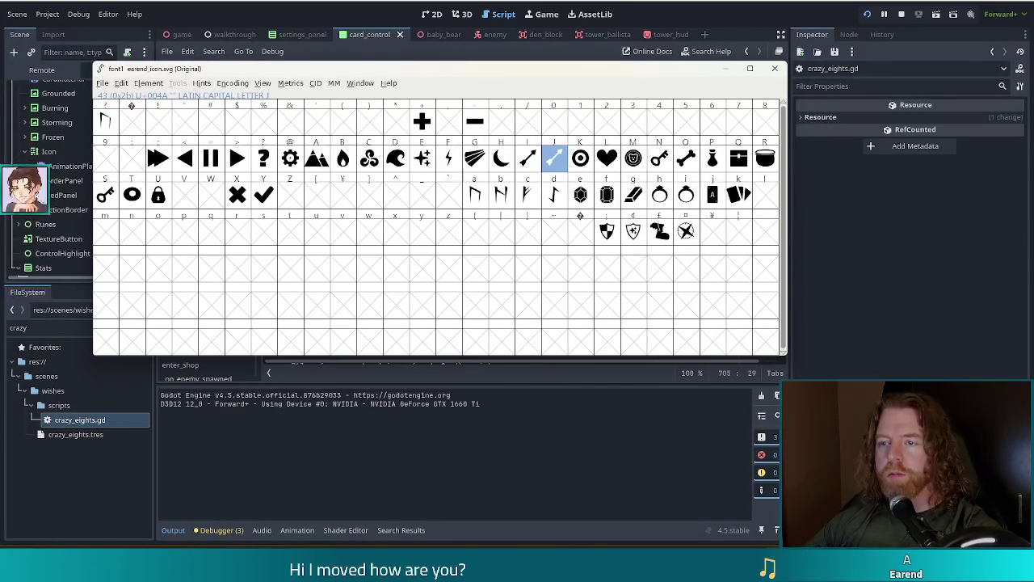
# Compare the icon glyphs and set the burning penalty's icon letter inside [b][/b] to B.
pyautogui.hotkey('alt', 'Tab')
pyautogui.press('Up')
pyautogui.press('Up')
pyautogui.press('Down')
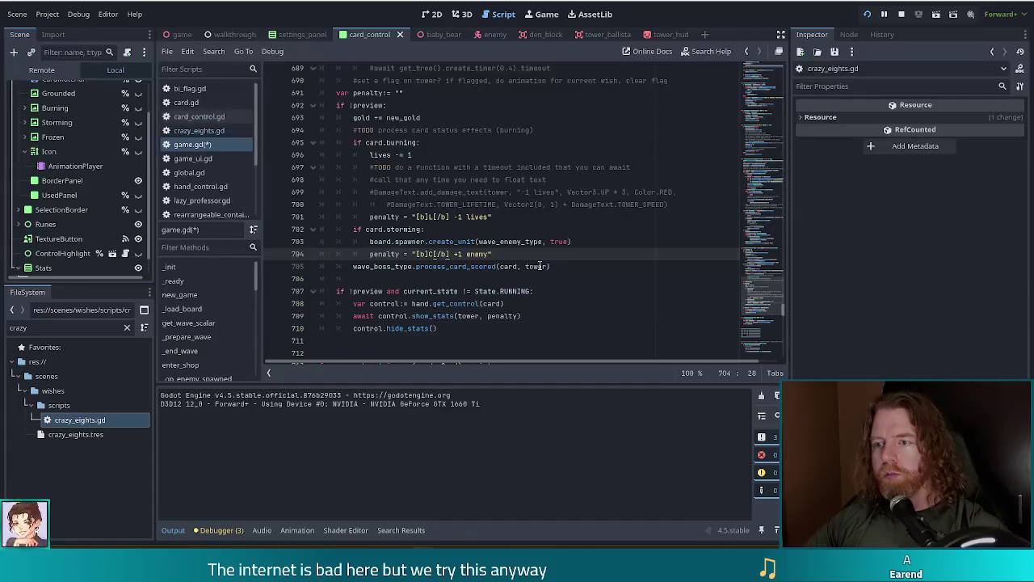
pyautogui.press('Up')
pyautogui.press('Up')
pyautogui.press('Up')
pyautogui.press('Left')
pyautogui.hotkey('alt', 'Tab')
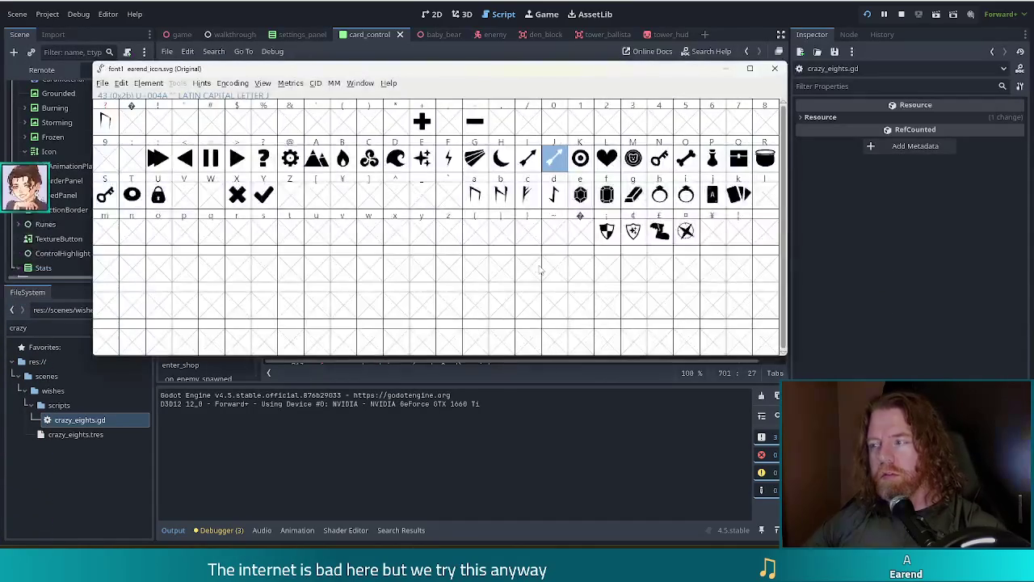
pyautogui.hotkey('alt', 'Tab')
pyautogui.write('B')
pyautogui.press('Escape')
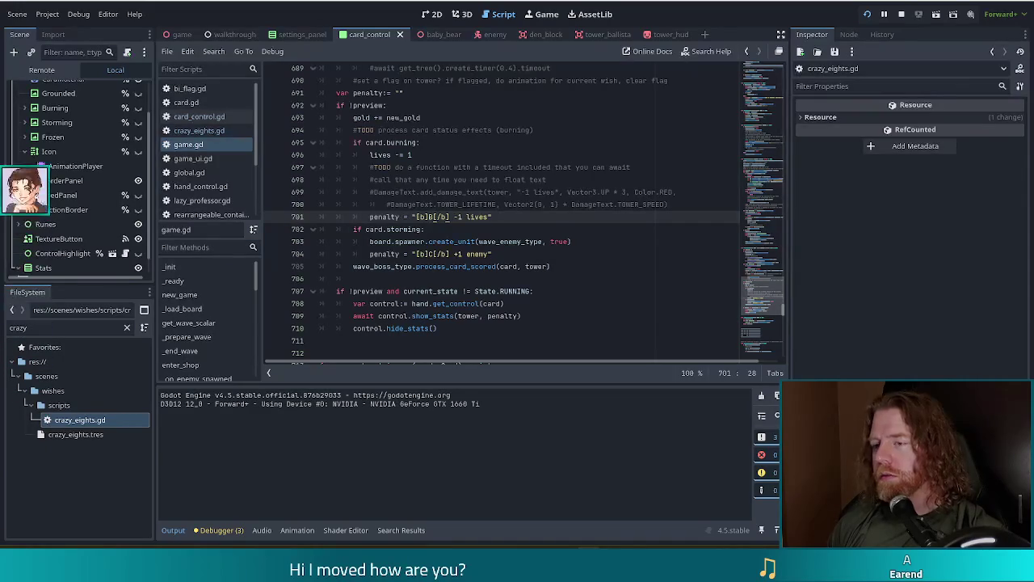
pyautogui.click(451, 241)
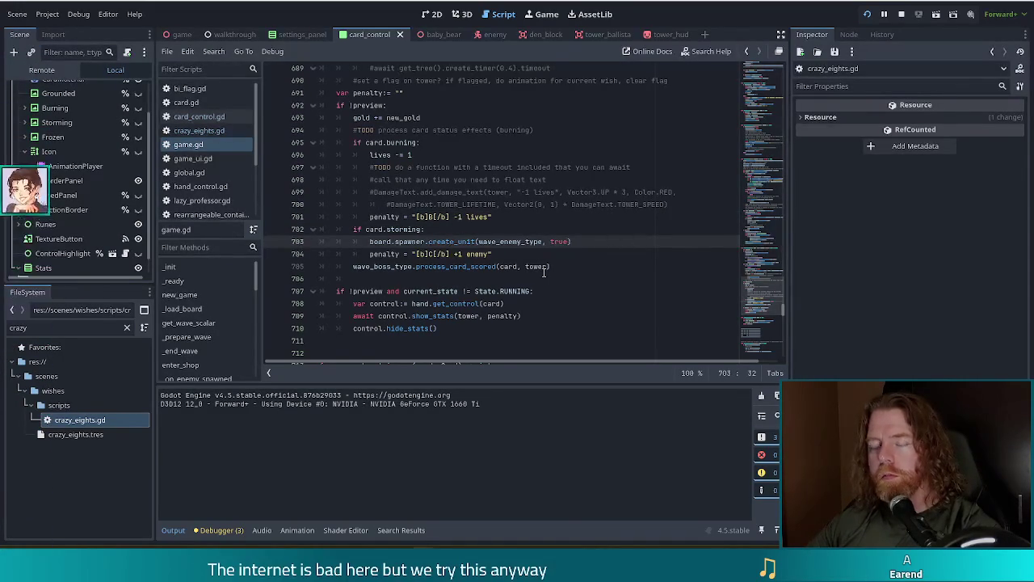
# Open card_control.gd and scroll to _update_material_display, where card shaders and textures load.
pyautogui.click(525, 212)
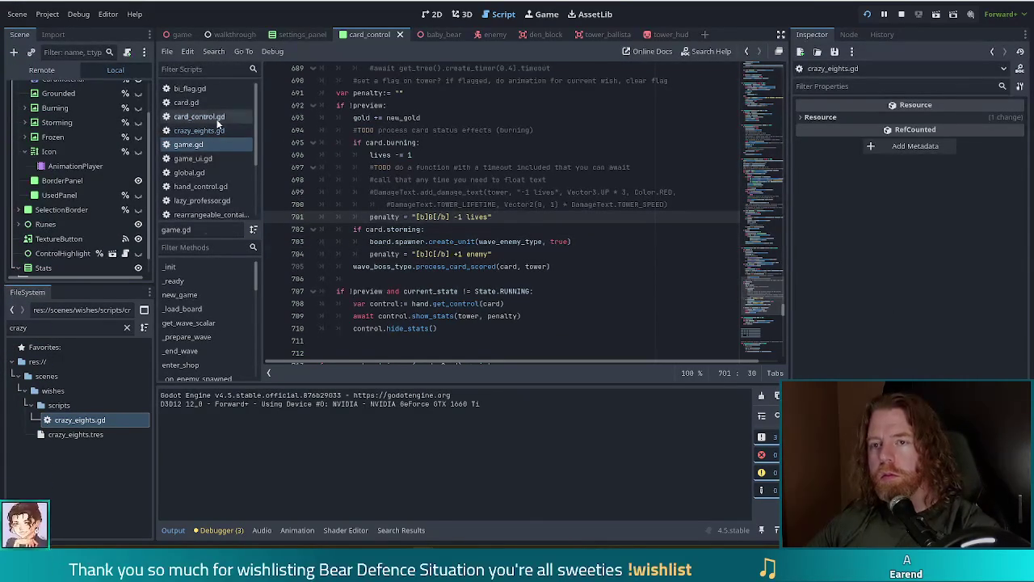
pyautogui.click(199, 116)
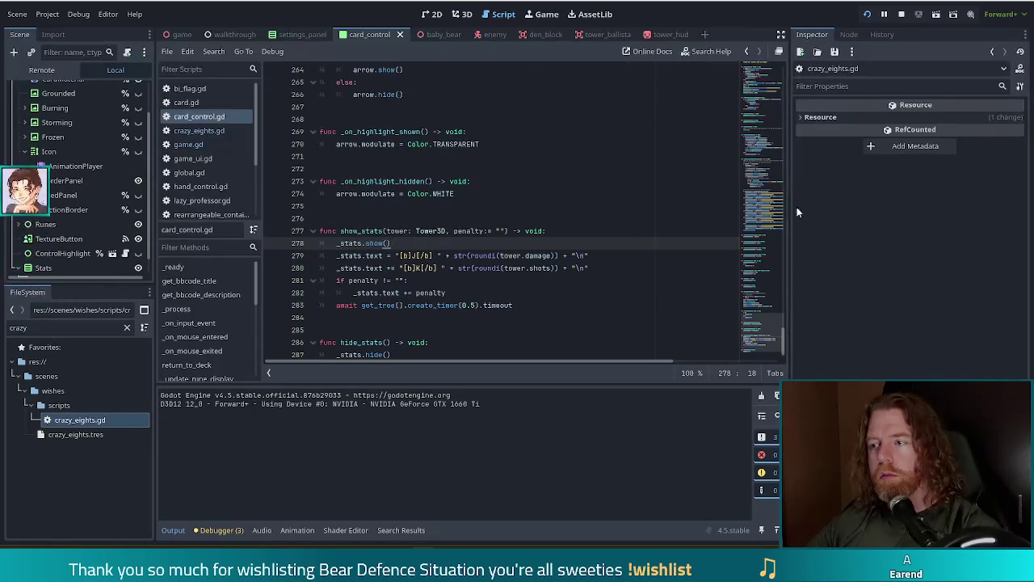
pyautogui.moveTo(780, 330); pyautogui.dragTo(772, 252)
pyautogui.scroll(2, 566, 162)
pyautogui.click(557, 161)
pyautogui.scroll(-5, 562, 194)
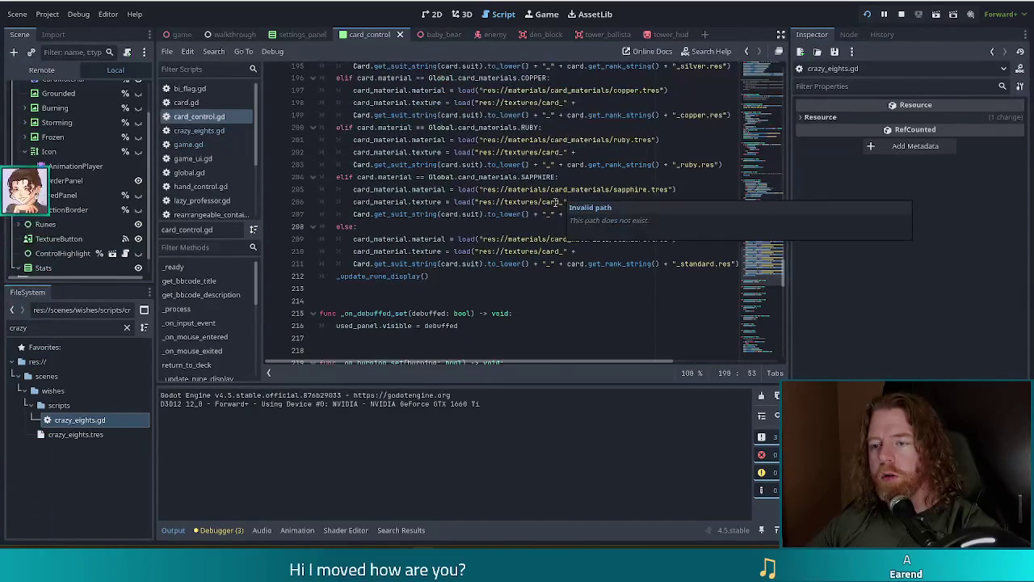
pyautogui.click(393, 276)
pyautogui.scroll(10, 461, 267)
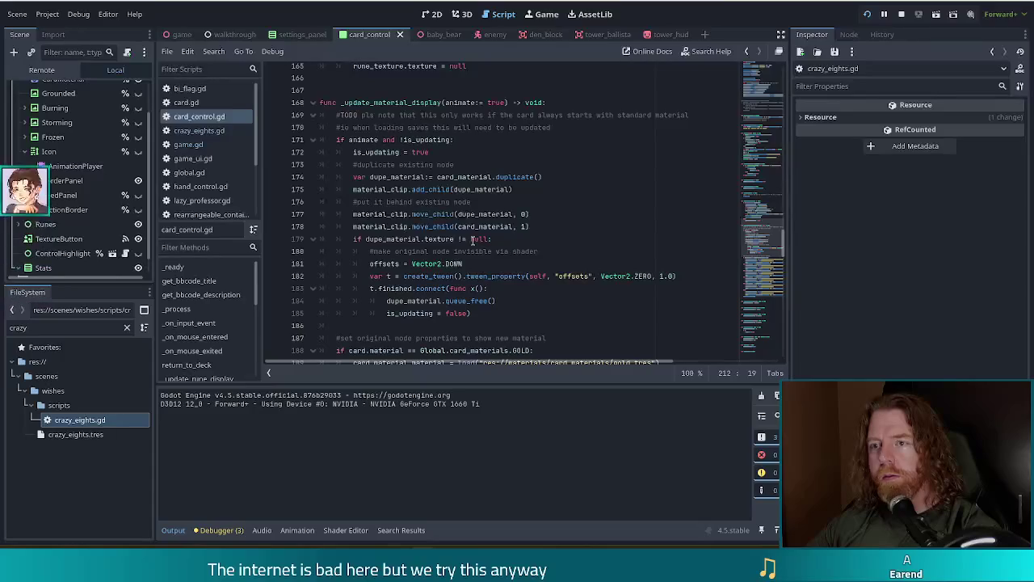
pyautogui.click(691, 276)
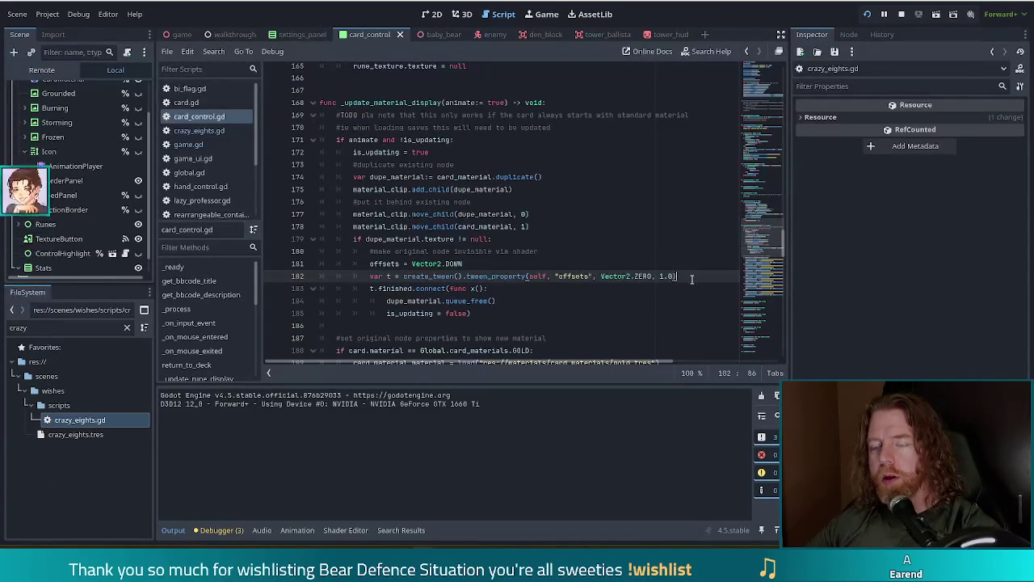
pyautogui.click(424, 278)
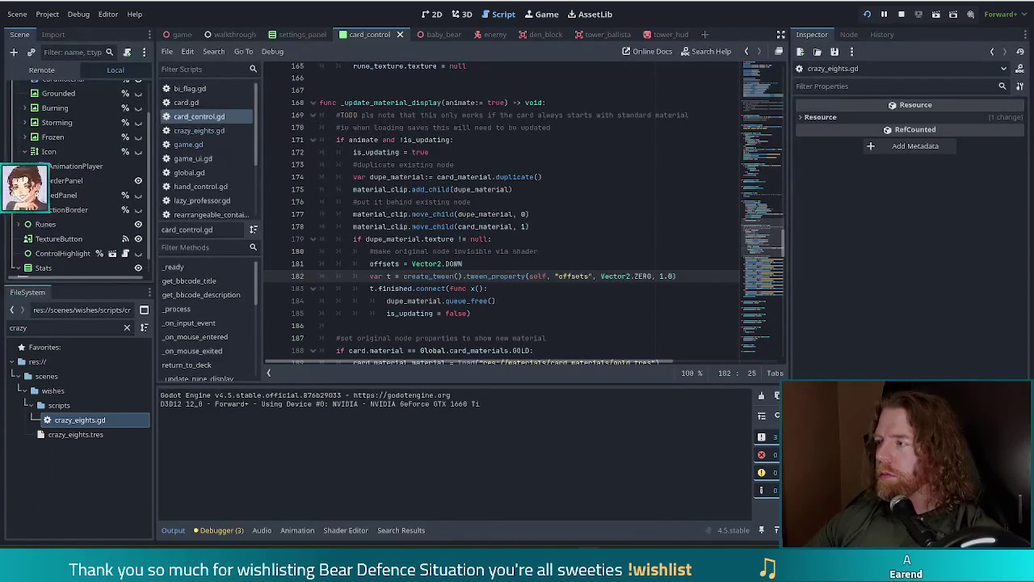
pyautogui.click(679, 276)
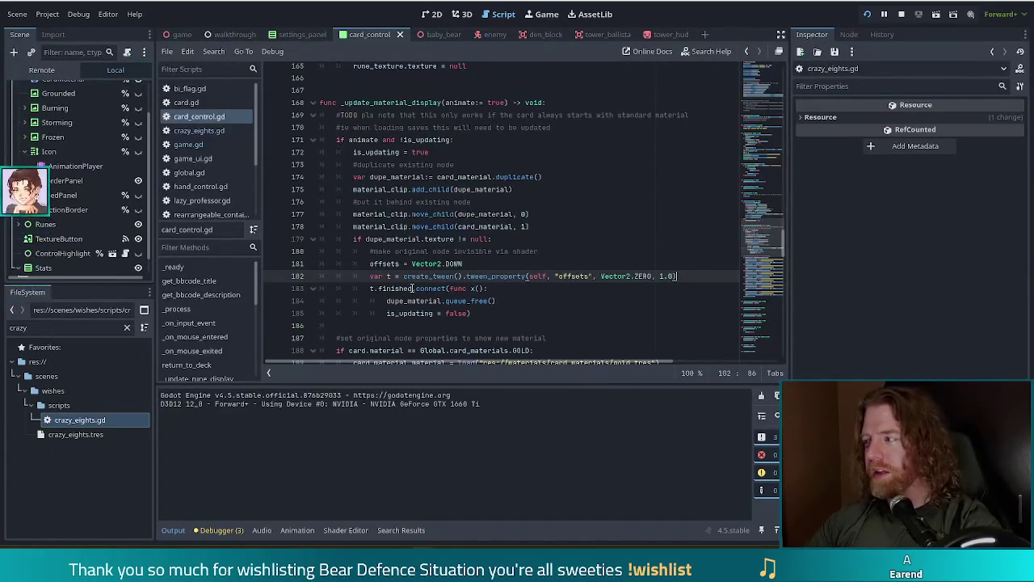
pyautogui.moveTo(413, 288)
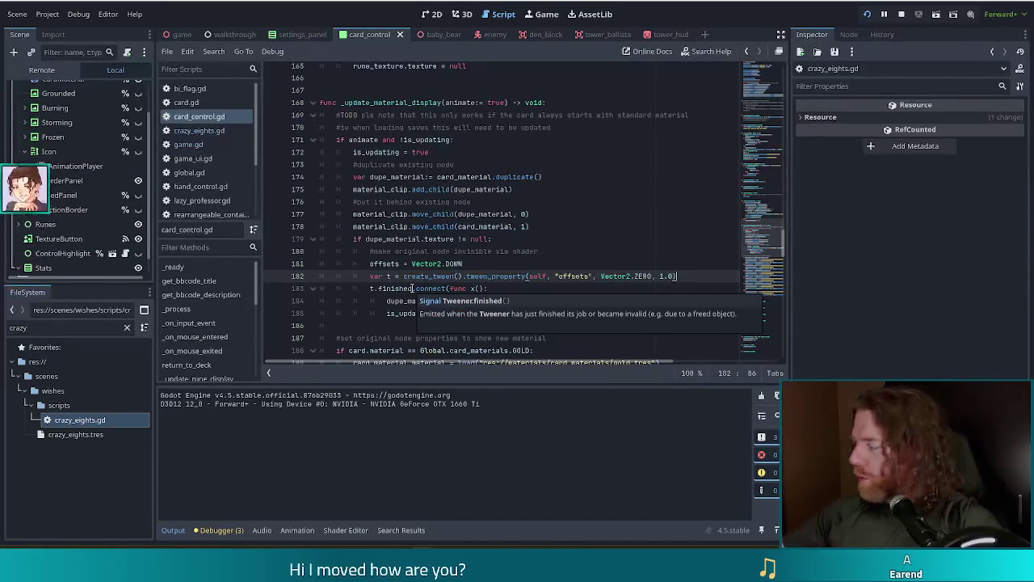
pyautogui.click(480, 239)
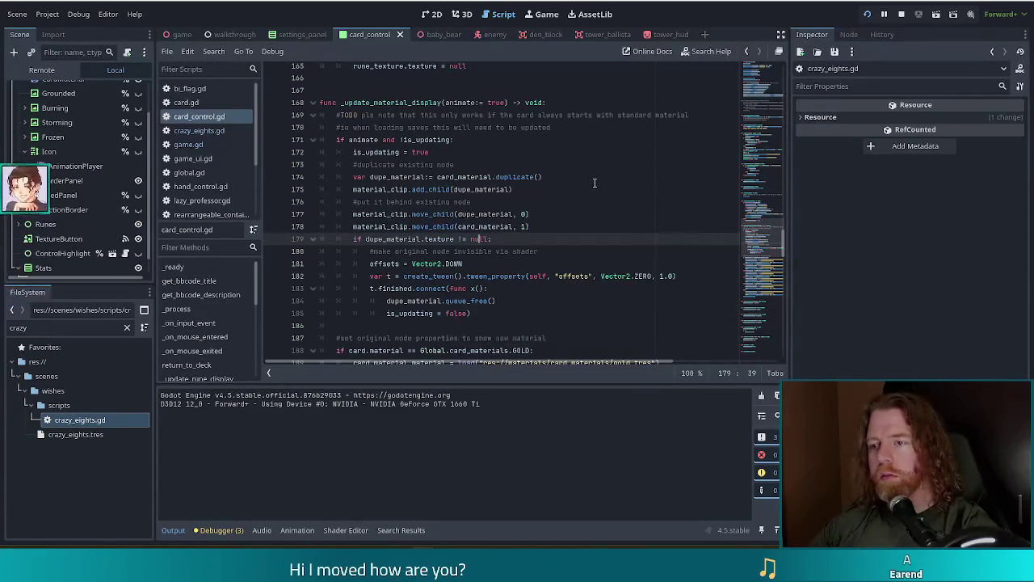
# Trace where is_updating is set true and false, then jump to its declaration on line 33.
pyautogui.click(566, 226)
pyautogui.click(483, 201)
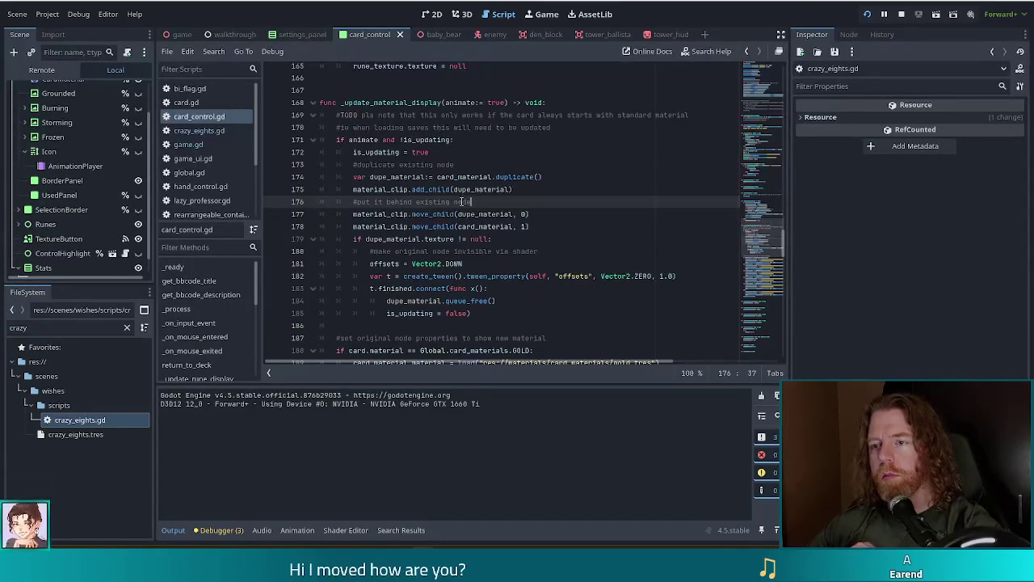
pyautogui.click(437, 152)
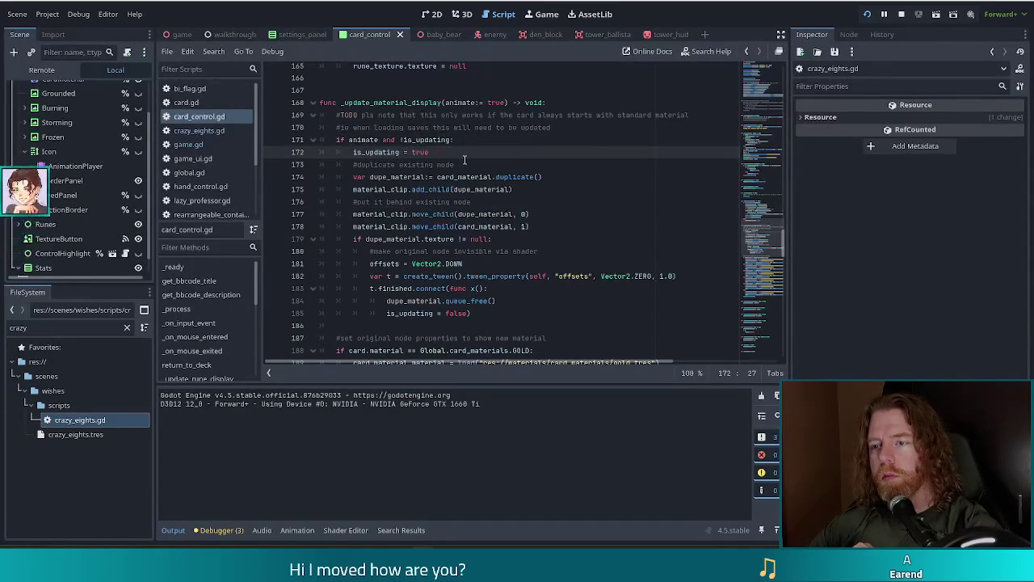
pyautogui.click(448, 289)
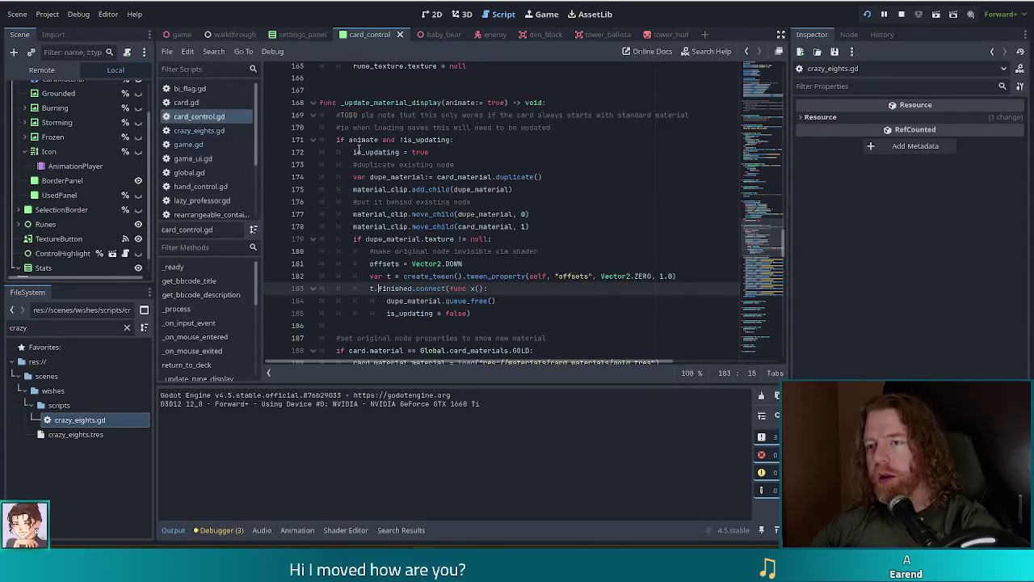
pyautogui.doubleClick(377, 152)
pyautogui.click(426, 152)
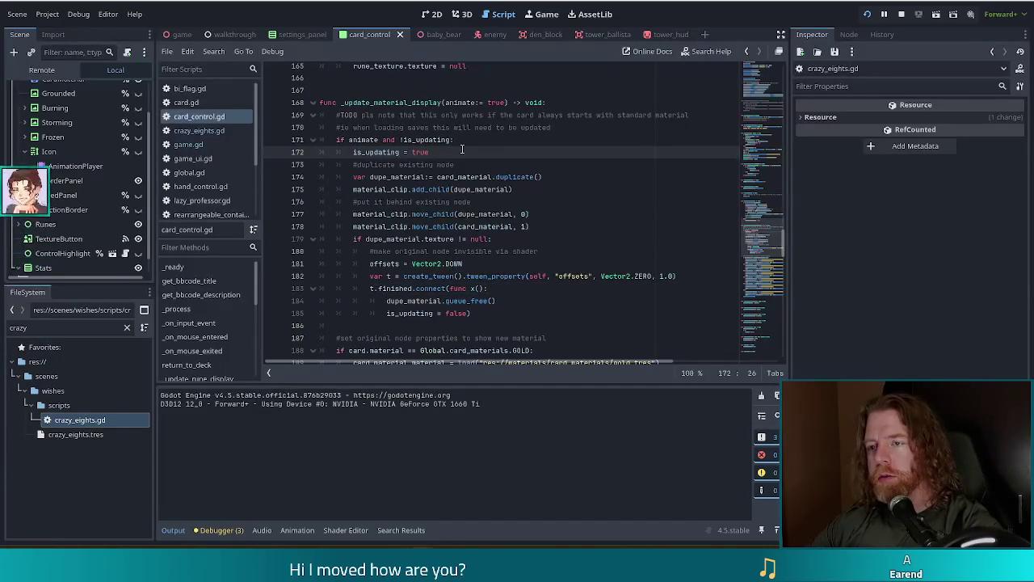
pyautogui.click(465, 314)
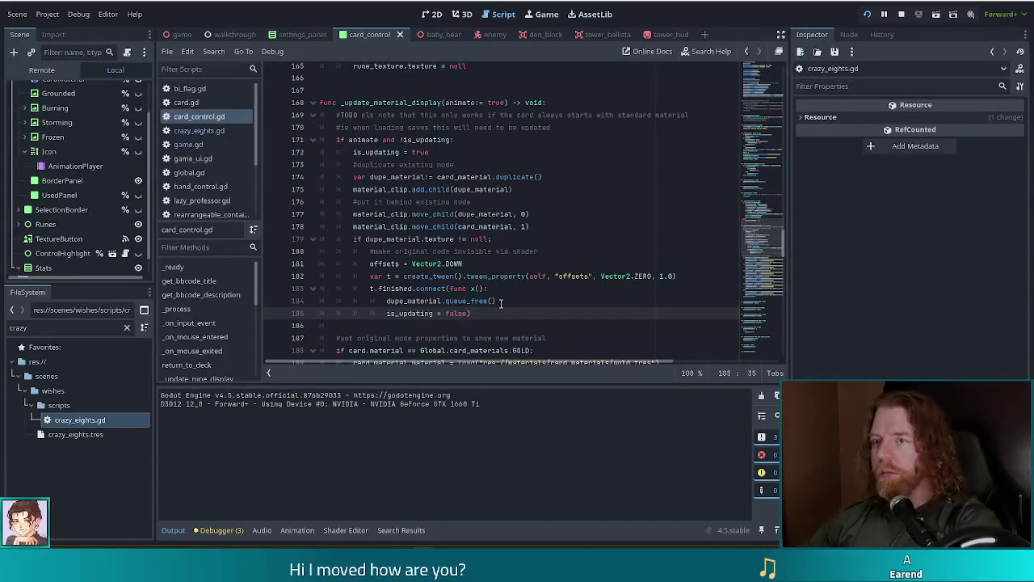
pyautogui.keyDown('ctrl'); pyautogui.click(380, 154); pyautogui.keyUp('ctrl')
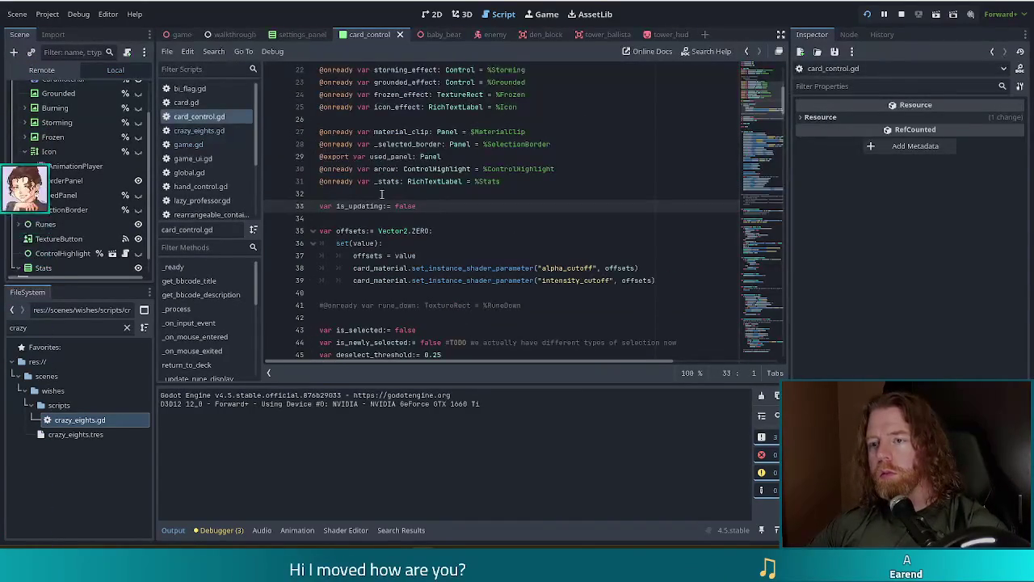
# End the is_updating declaration with a colon and add 'signal updating_complete' below signal frozen.
pyautogui.click(447, 207)
pyautogui.write(':')
pyautogui.scroll(-2, 448, 206)
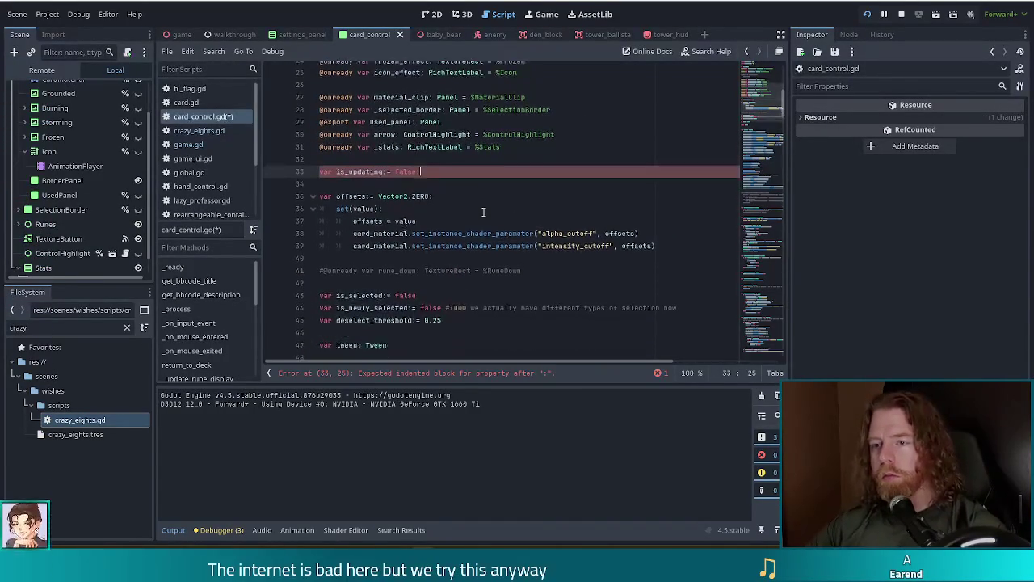
pyautogui.click(378, 332)
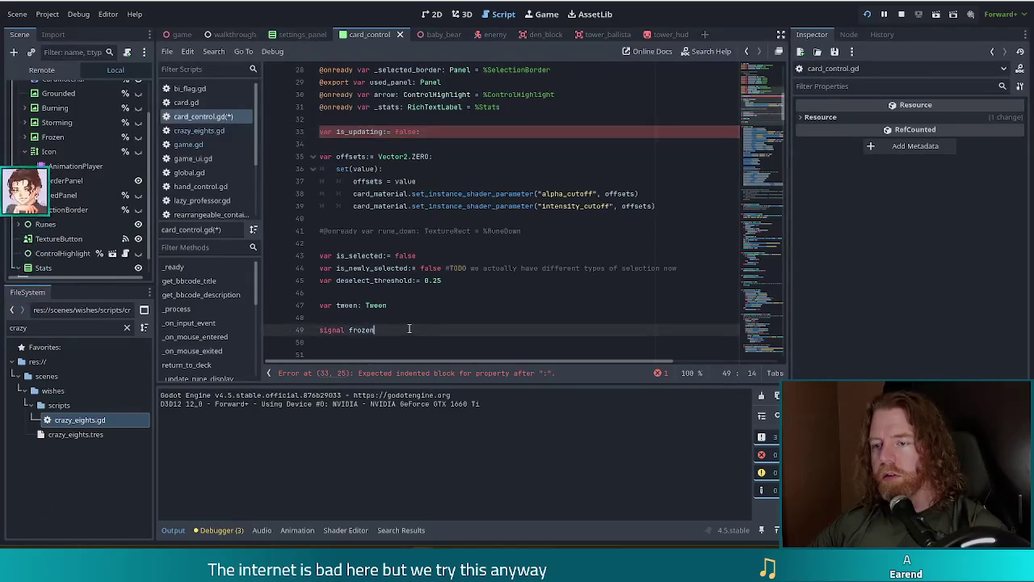
pyautogui.scroll(-2, 391, 323)
pyautogui.press('Return')
pyautogui.write('signal ')
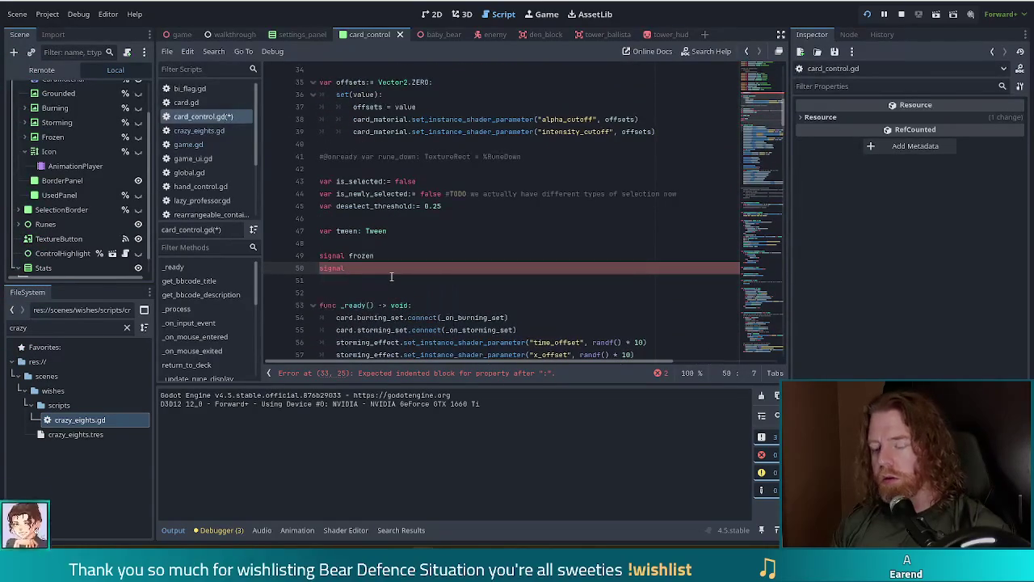
pyautogui.write('updating_')
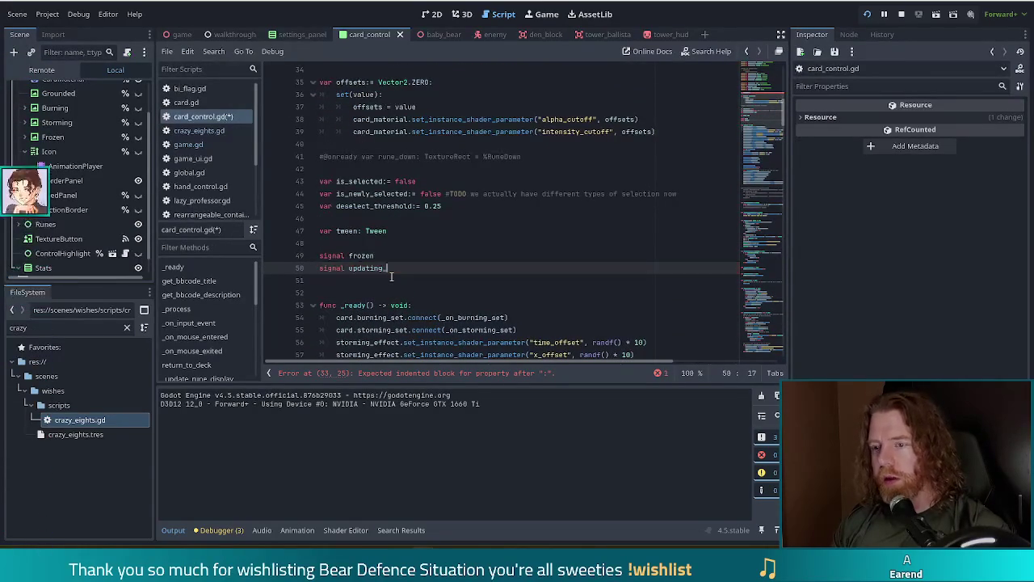
pyautogui.write('complete')
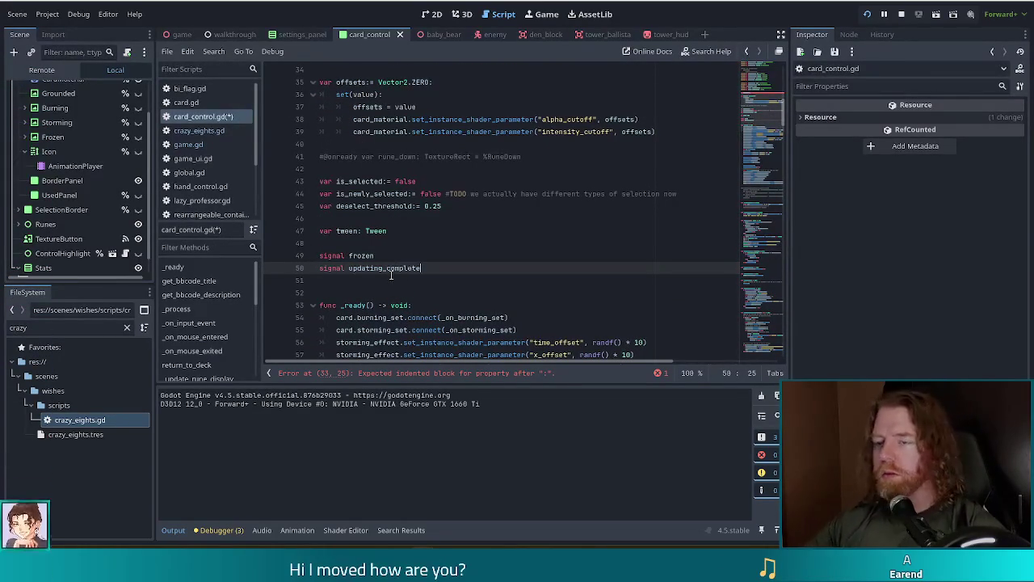
pyautogui.scroll(-1, 436, 255)
pyautogui.scroll(4, 436, 255)
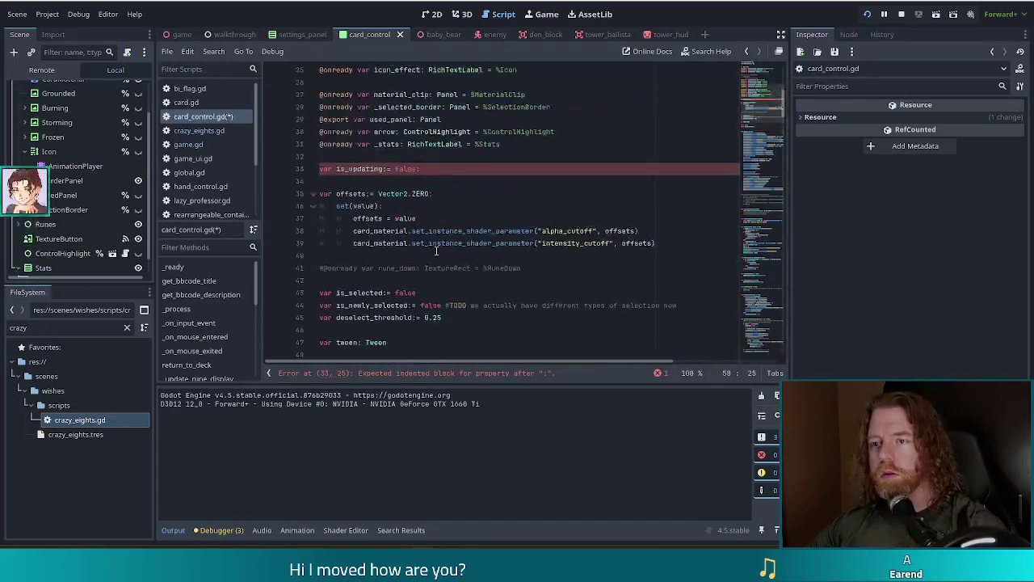
# Give is_updating a set(value) setter that emits updating_complete when false, and save.
pyautogui.click(436, 170)
pyautogui.press('Return')
pyautogui.write('set(value)')
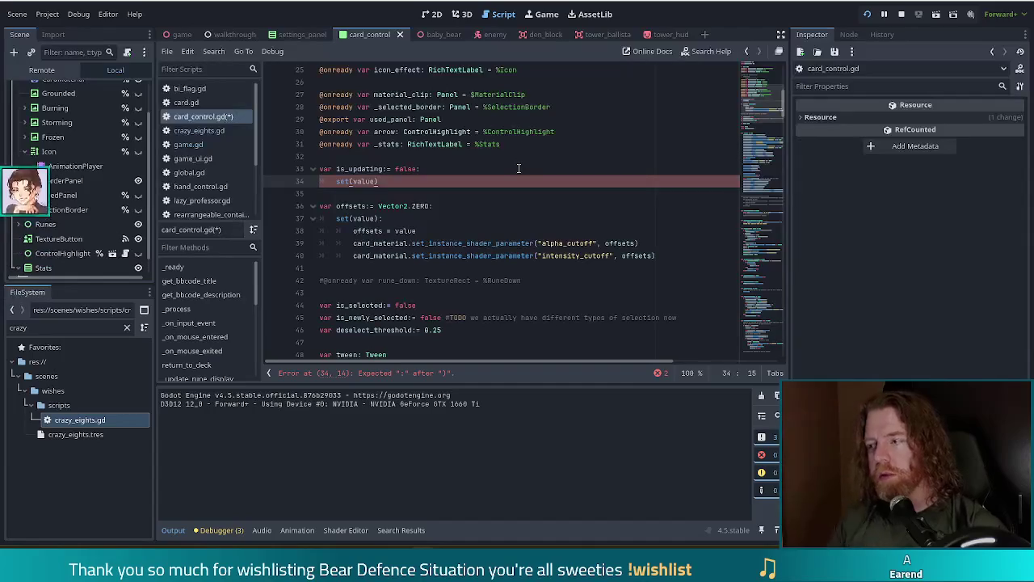
pyautogui.write(':')
pyautogui.press('Return')
pyautogui.write('is_updating = value')
pyautogui.press('Return')
pyautogui.write('if !is_updating:')
pyautogui.press('Return')
pyautogui.write('updat')
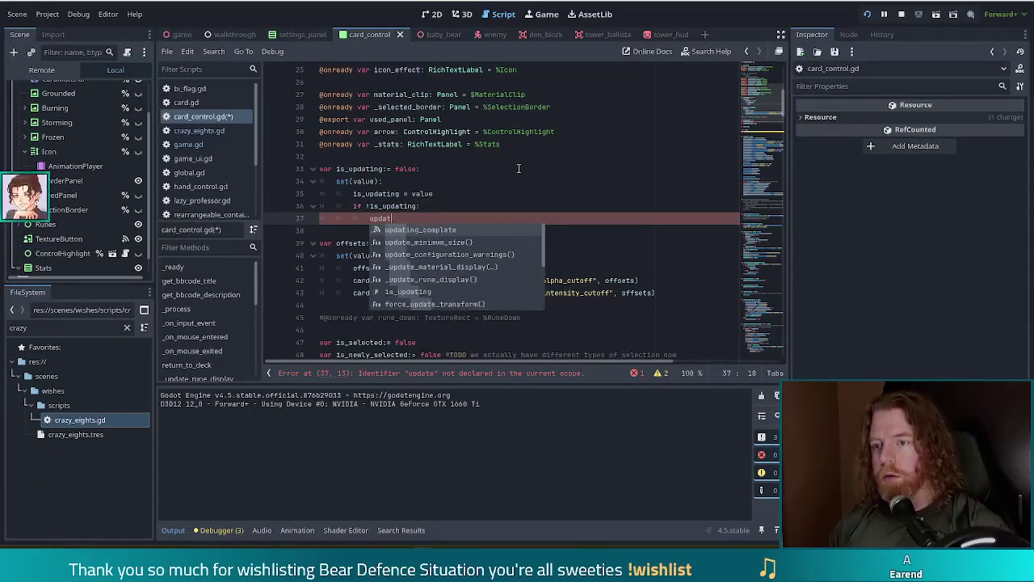
pyautogui.write('ing_complete.emit(')
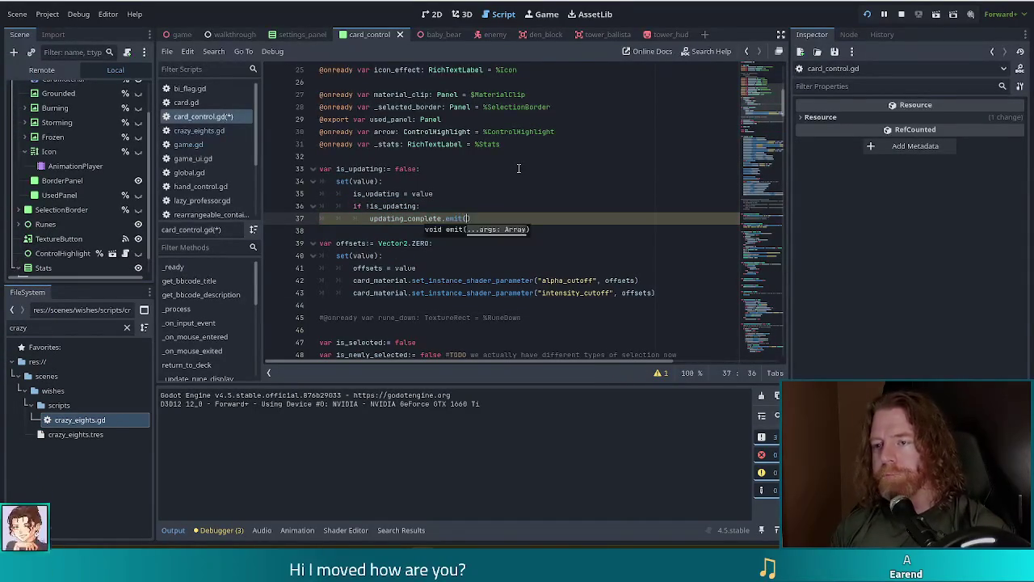
pyautogui.hotkey('ctrl', 's')
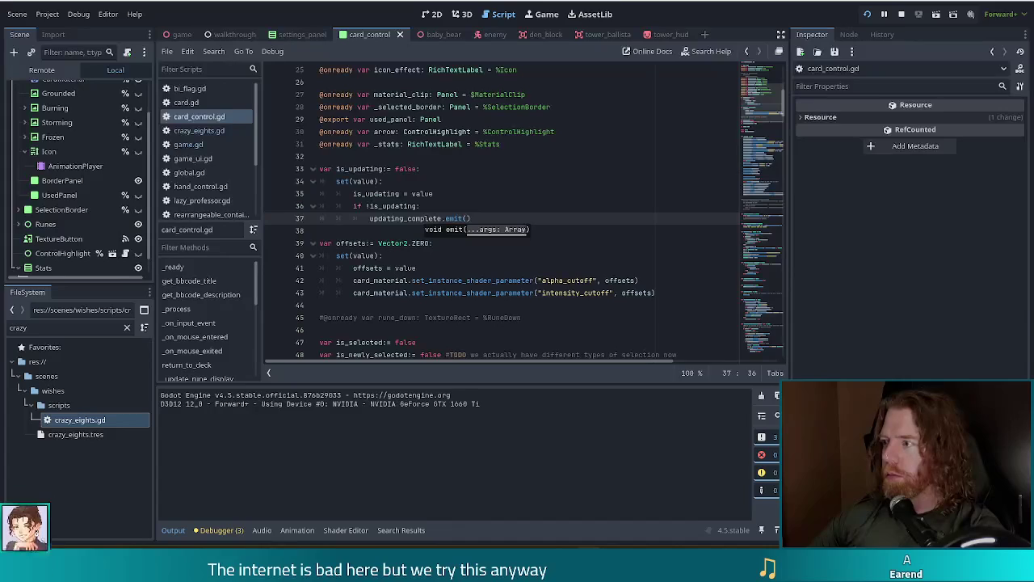
# Check the setter's is_updating condition, then switch to game.gd.
pyautogui.click(488, 212)
pyautogui.scroll(-2, 489, 227)
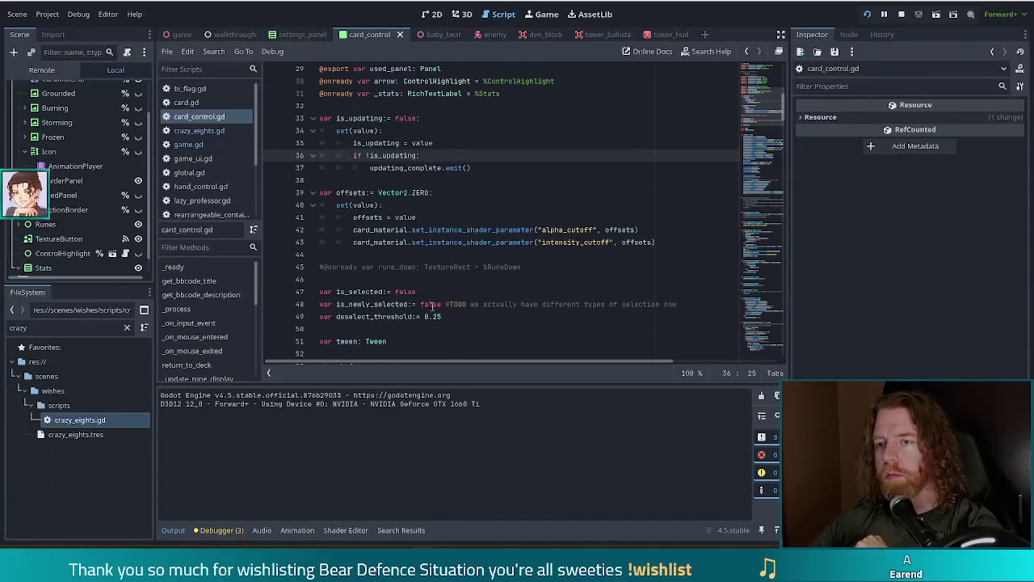
pyautogui.click(189, 144)
pyautogui.scroll(3, 521, 293)
pyautogui.scroll(-3, 521, 293)
pyautogui.click(413, 317)
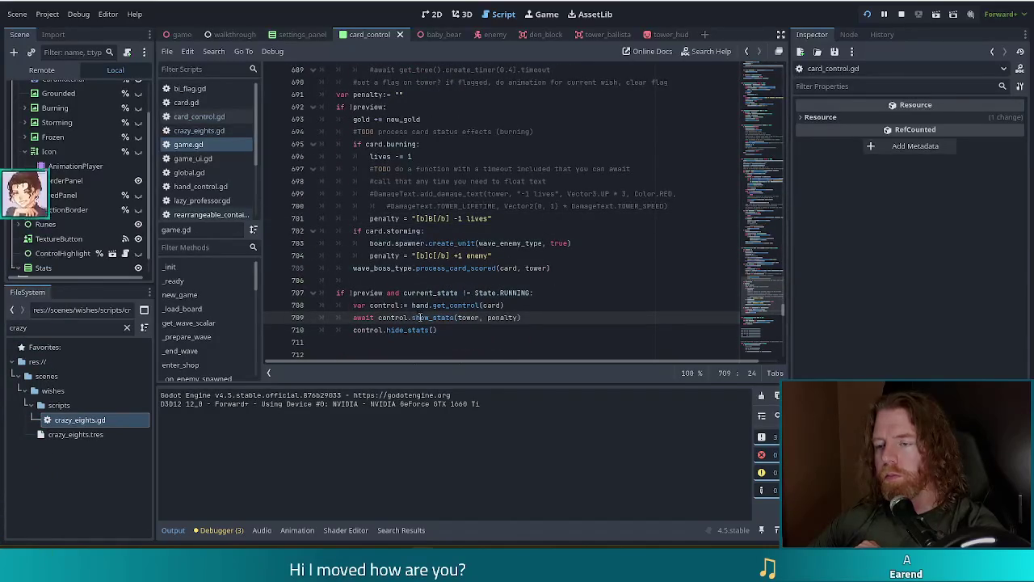
pyautogui.moveTo(389, 293); pyautogui.dragTo(425, 332)
pyautogui.scroll(3, 485, 299)
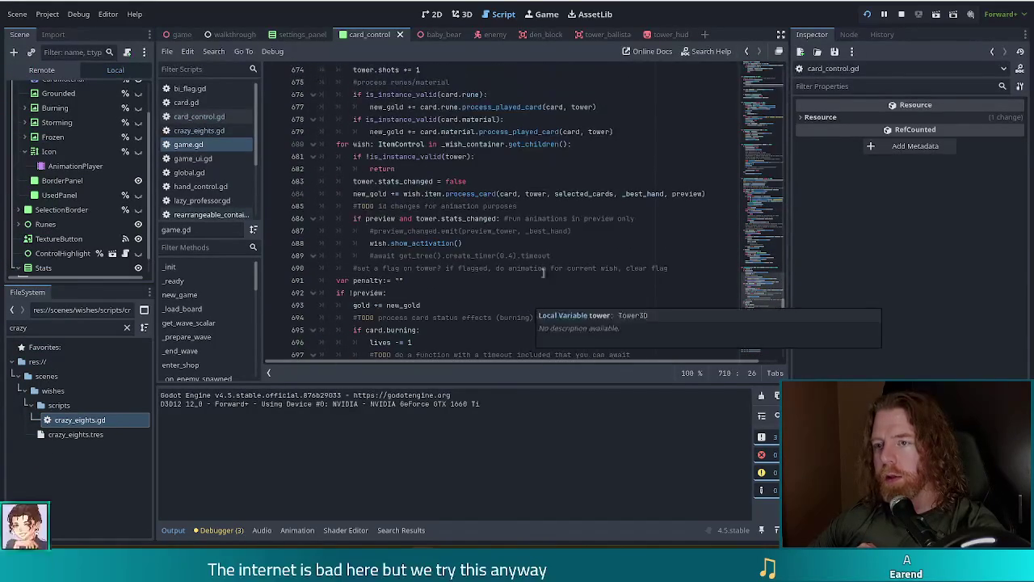
pyautogui.scroll(-4, 429, 225)
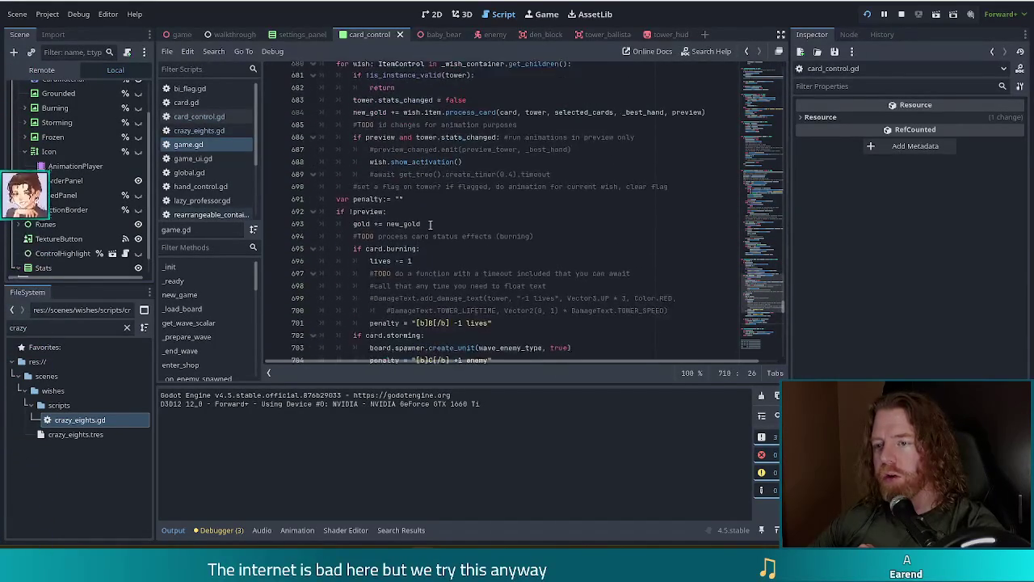
pyautogui.scroll(2, 430, 225)
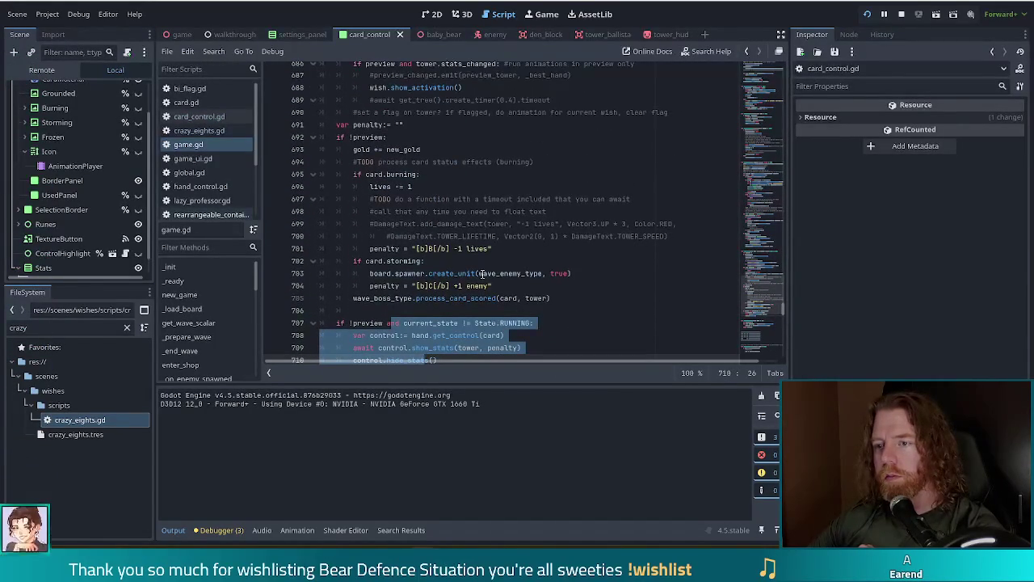
pyautogui.scroll(4, 475, 275)
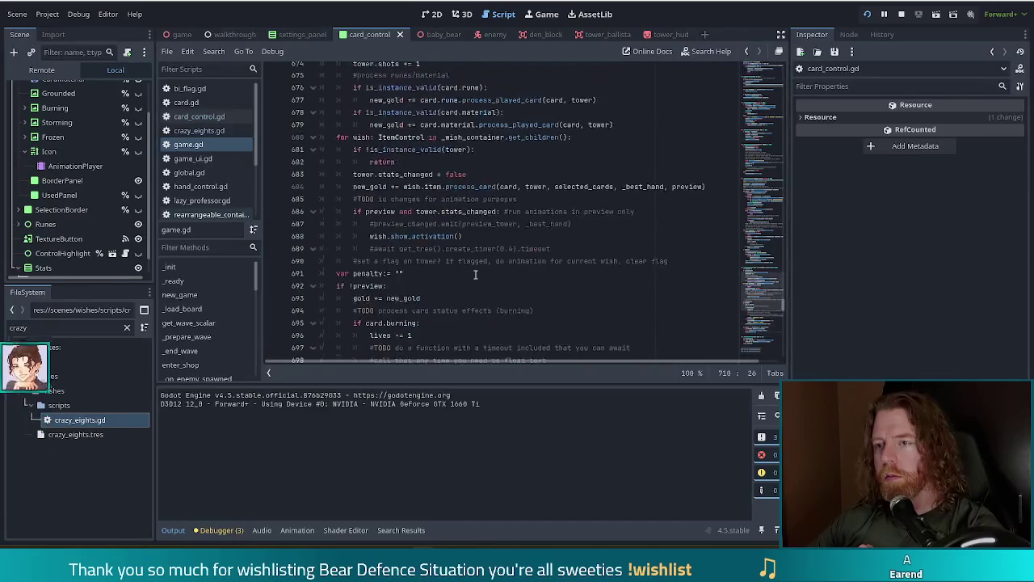
pyautogui.click(447, 187)
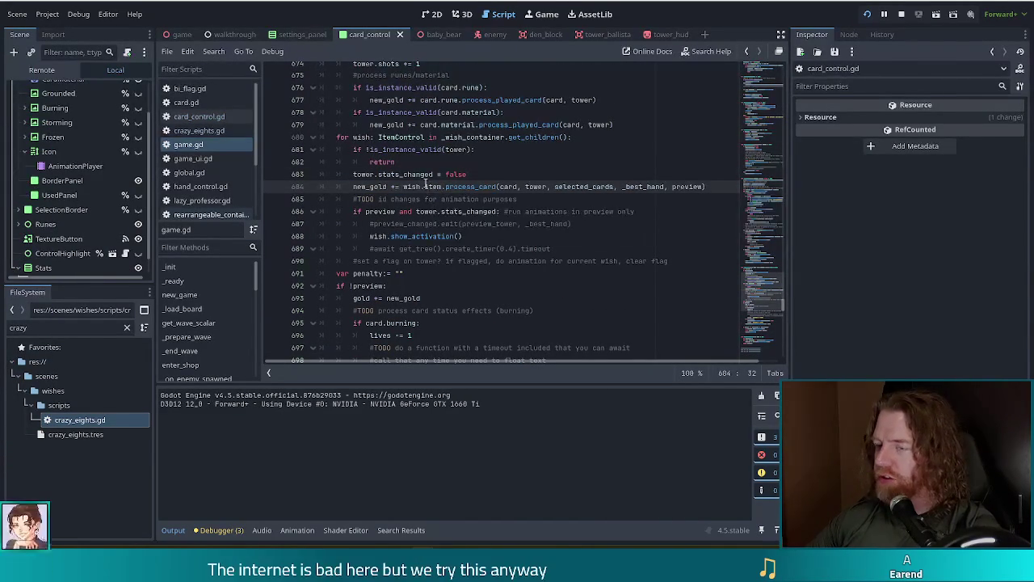
pyautogui.moveTo(455, 196)
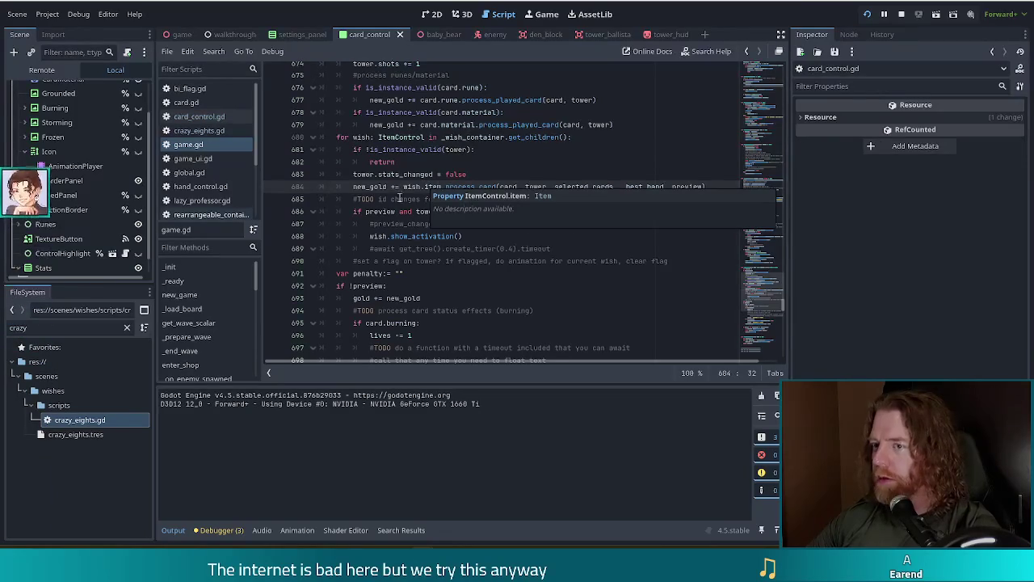
pyautogui.click(404, 187)
pyautogui.scroll(-3, 428, 188)
pyautogui.scroll(-4, 428, 188)
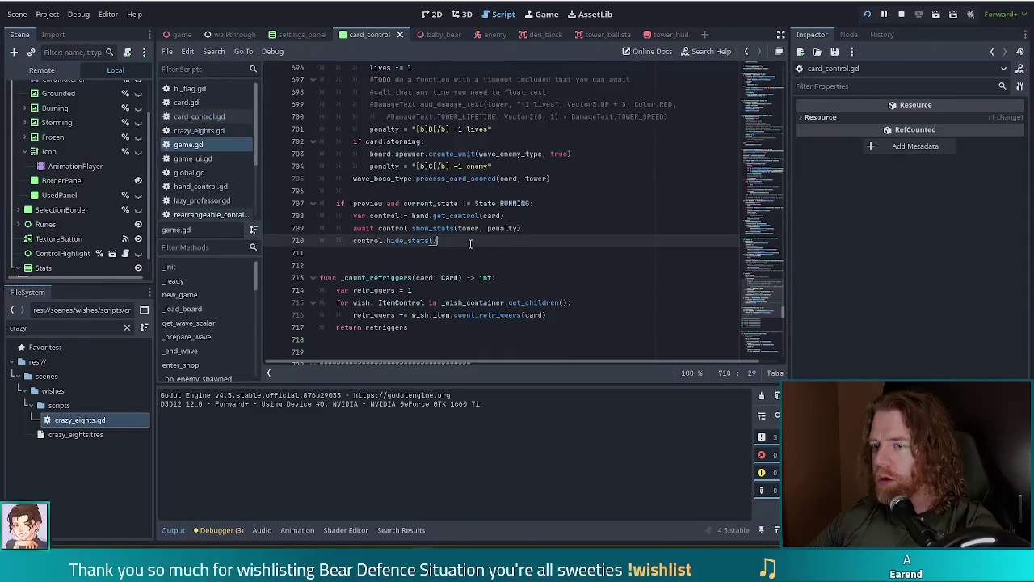
pyautogui.click(469, 237)
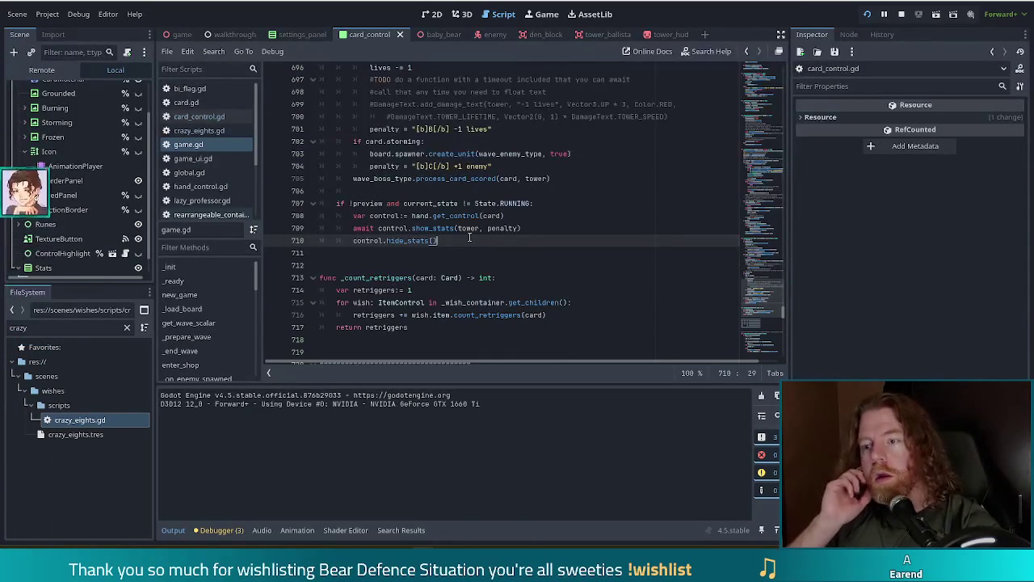
pyautogui.click(434, 228)
pyautogui.press('End')
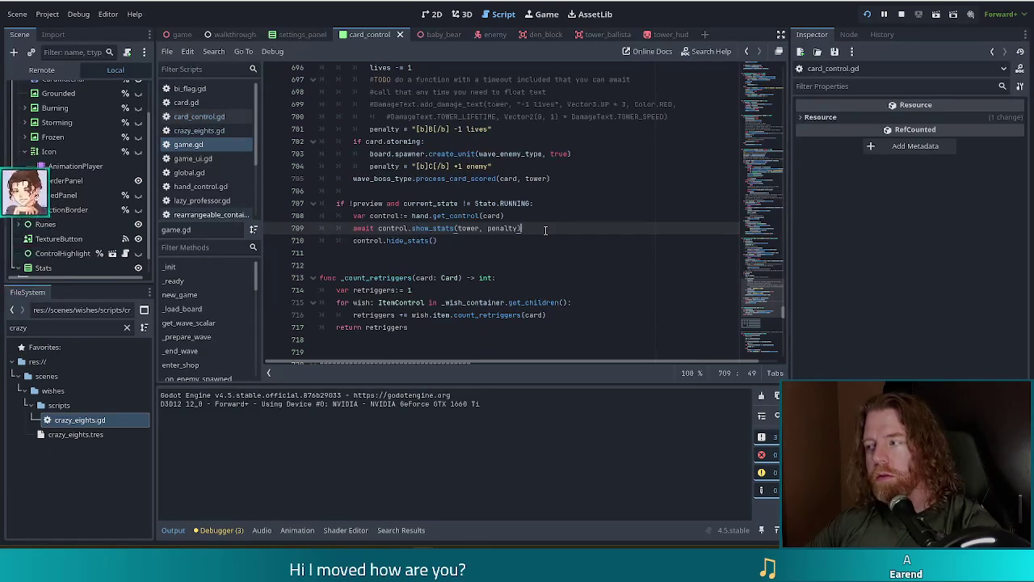
# Below show_stats add 'if control.is_updating:' with 'await control.updating_complete', and save game.gd.
pyautogui.press('Return')
pyautogui.write('if ')
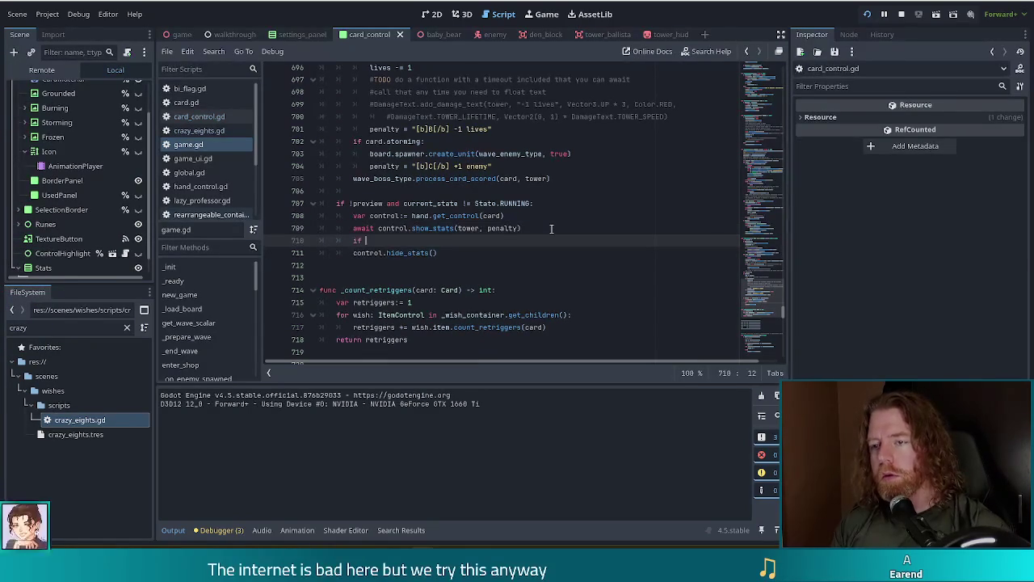
pyautogui.write('control.is_up')
pyautogui.press('Return')
pyautogui.write(':')
pyautogui.press('Return')
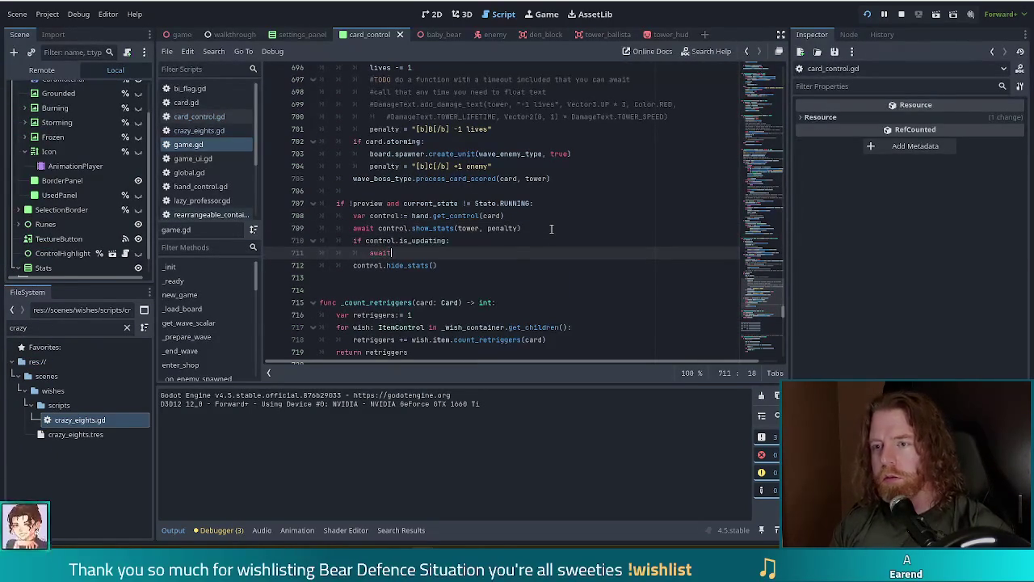
pyautogui.write('await')
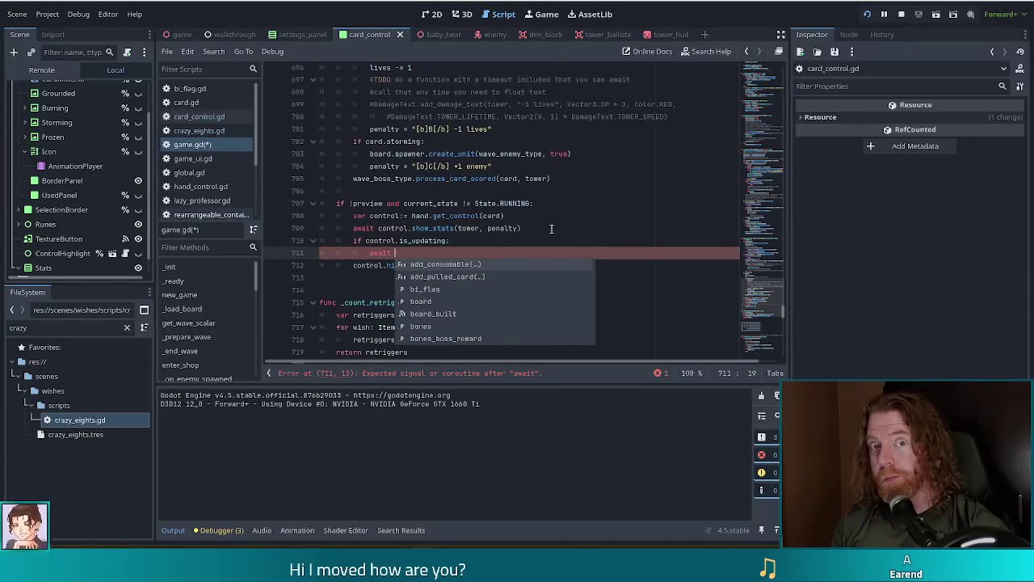
pyautogui.write('control.up')
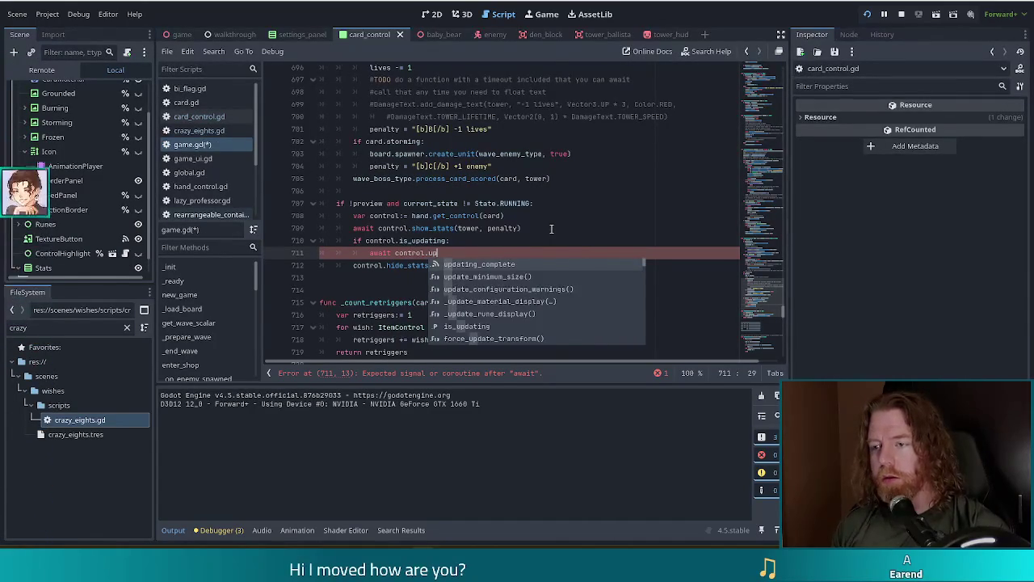
pyautogui.press('Return')
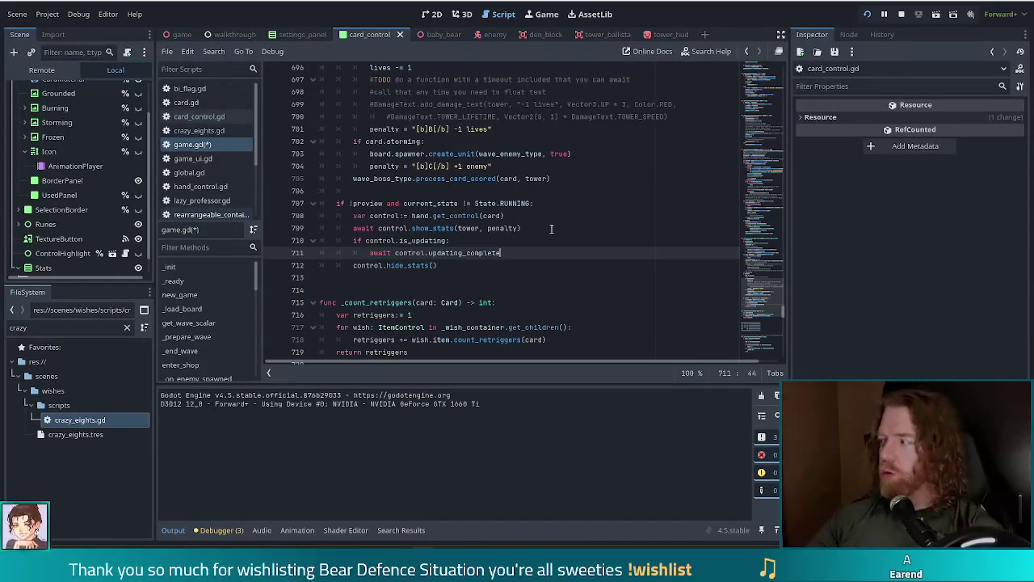
pyautogui.click(504, 214)
pyautogui.hotkey('ctrl', 's')
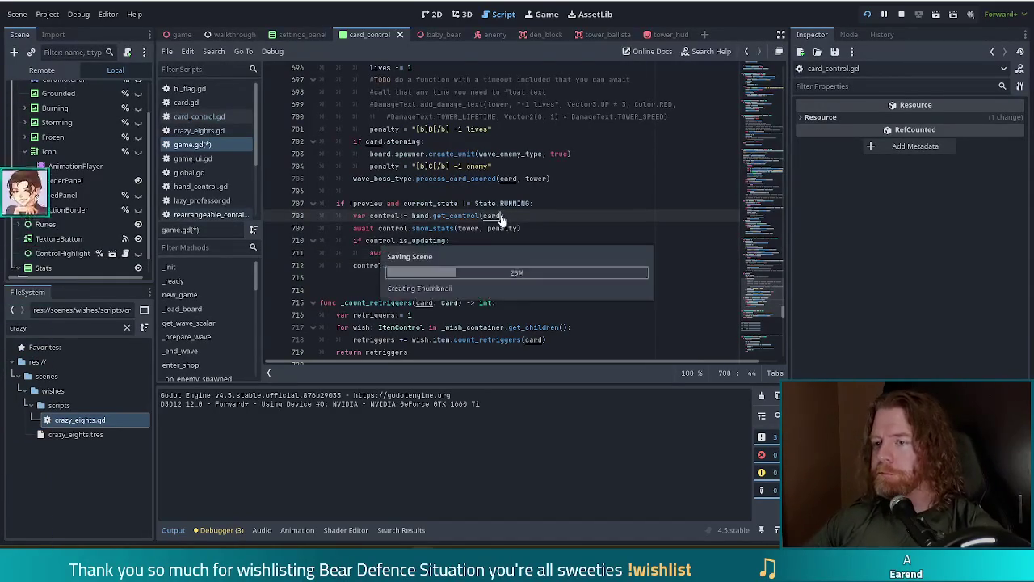
# Run the game, start a New Game, and enter 'add_wish crazy_eights' in the console.
pyautogui.click(868, 11)
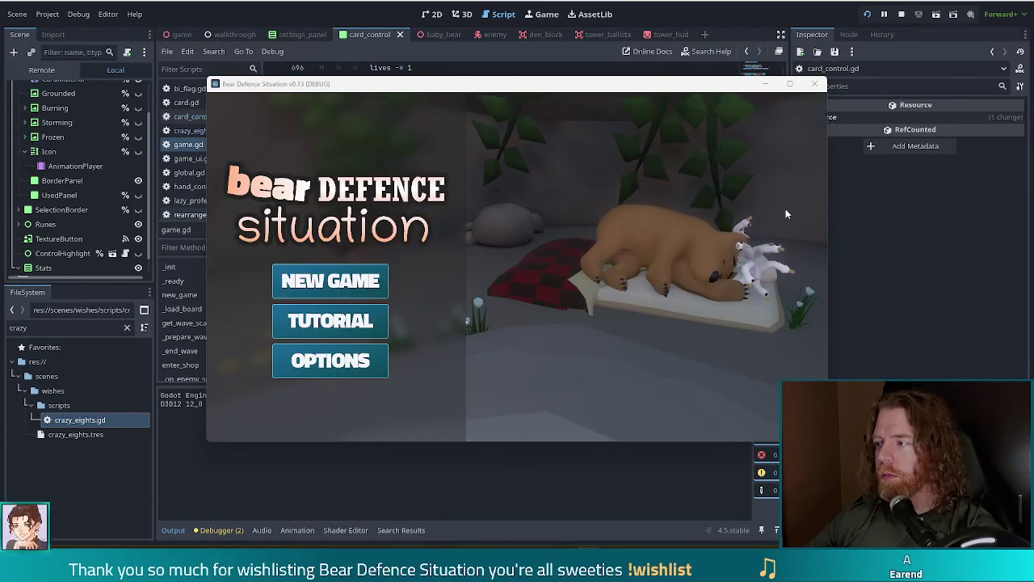
pyautogui.click(383, 284)
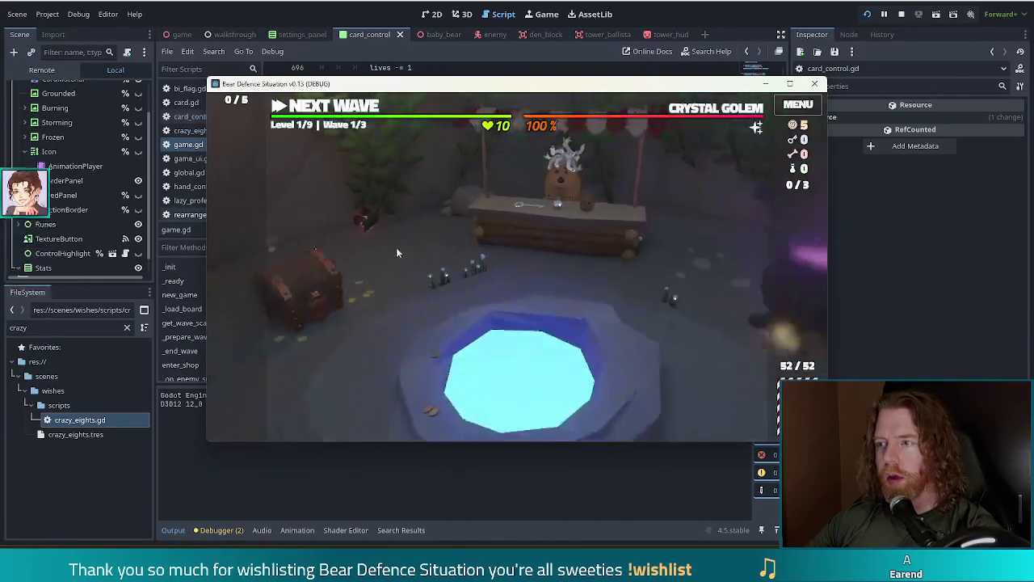
pyautogui.press('`')
pyautogui.write('add ')
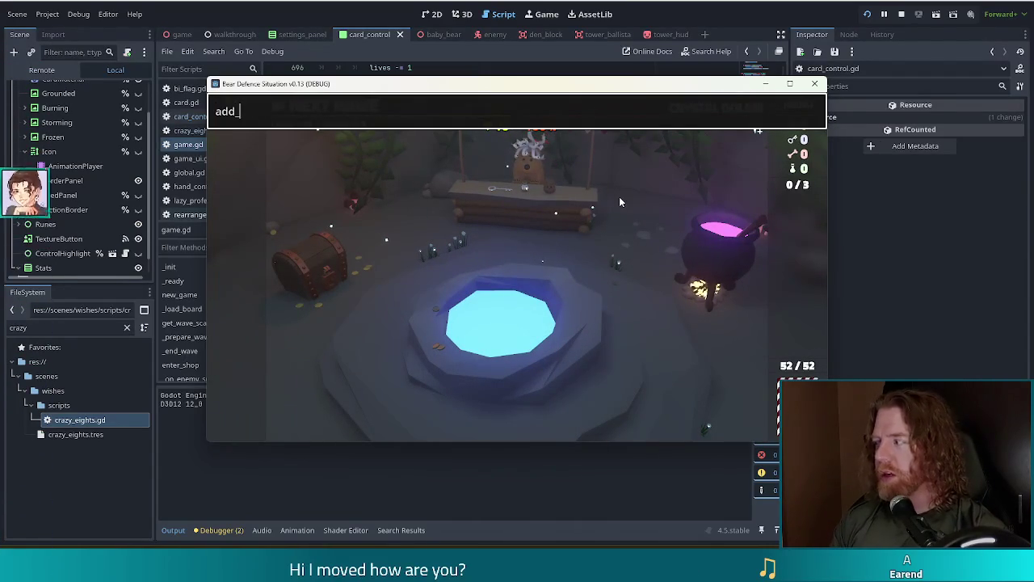
pyautogui.write('wish cra')
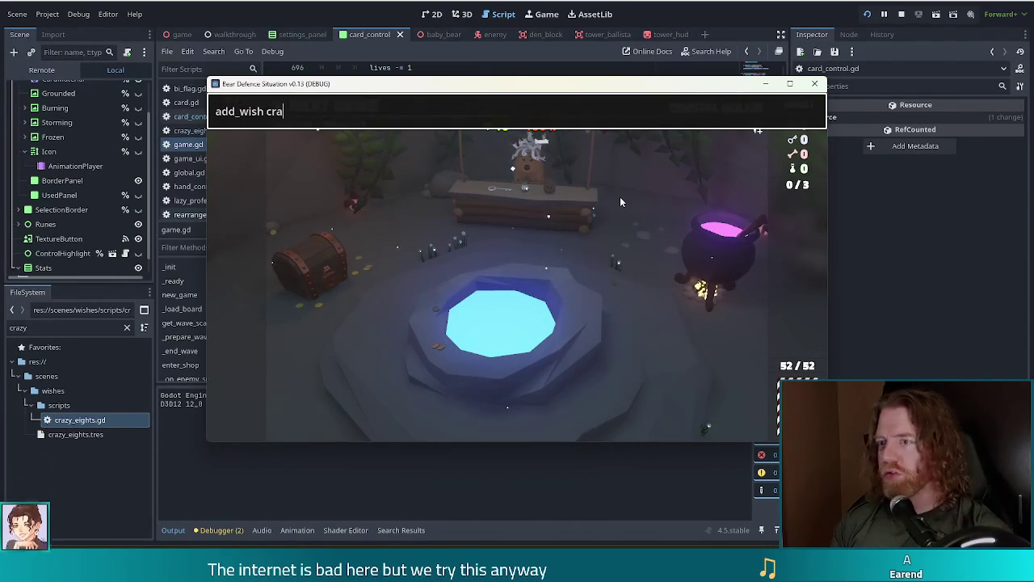
pyautogui.write('zy_eights')
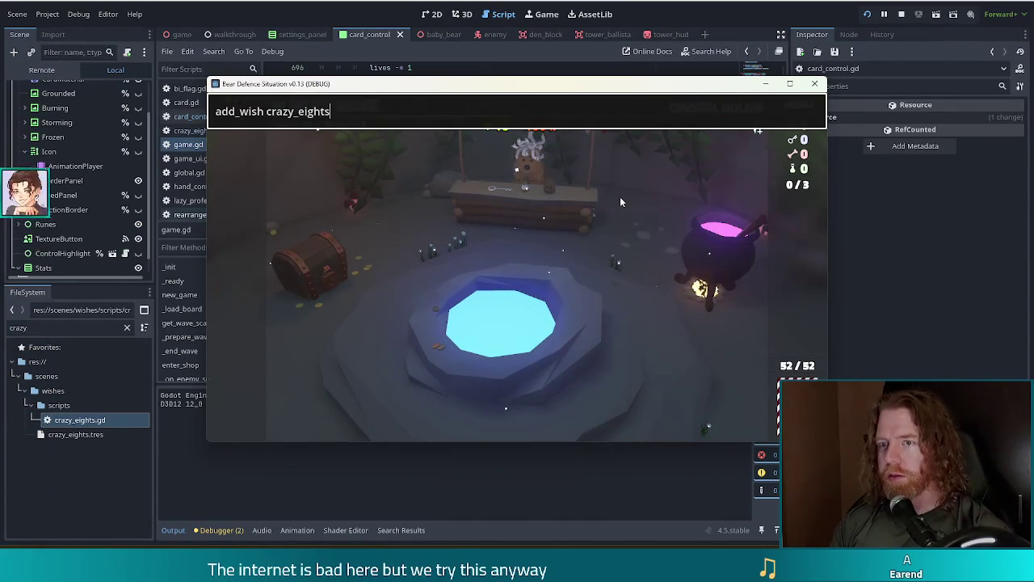
pyautogui.press('Return')
pyautogui.press('Escape')
# Begin the level and discard cards, including a pair of 7s and the K of Earth.
pyautogui.click(324, 106)
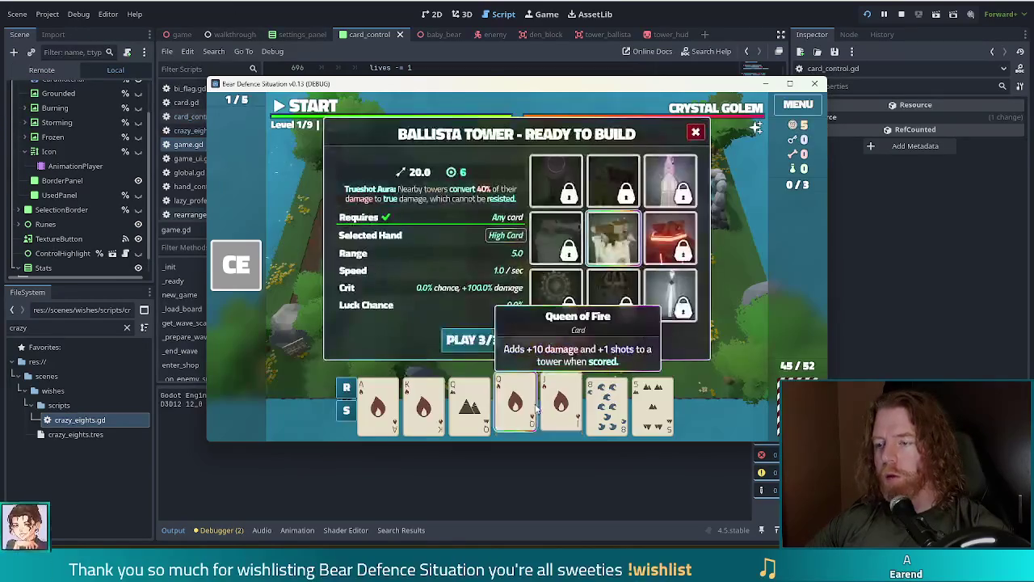
pyautogui.click(564, 341)
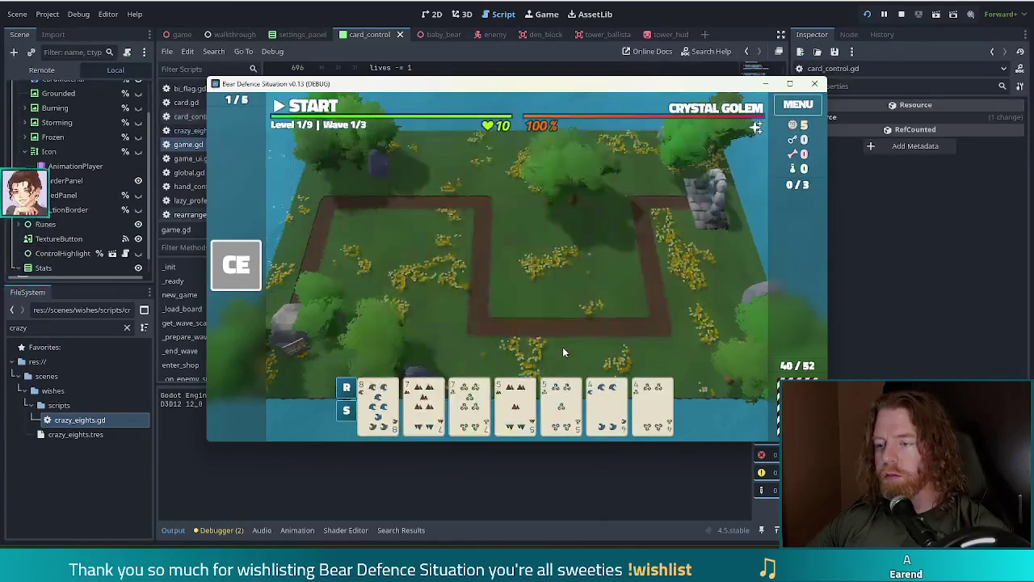
pyautogui.click(424, 404)
pyautogui.click(469, 404)
pyautogui.click(564, 341)
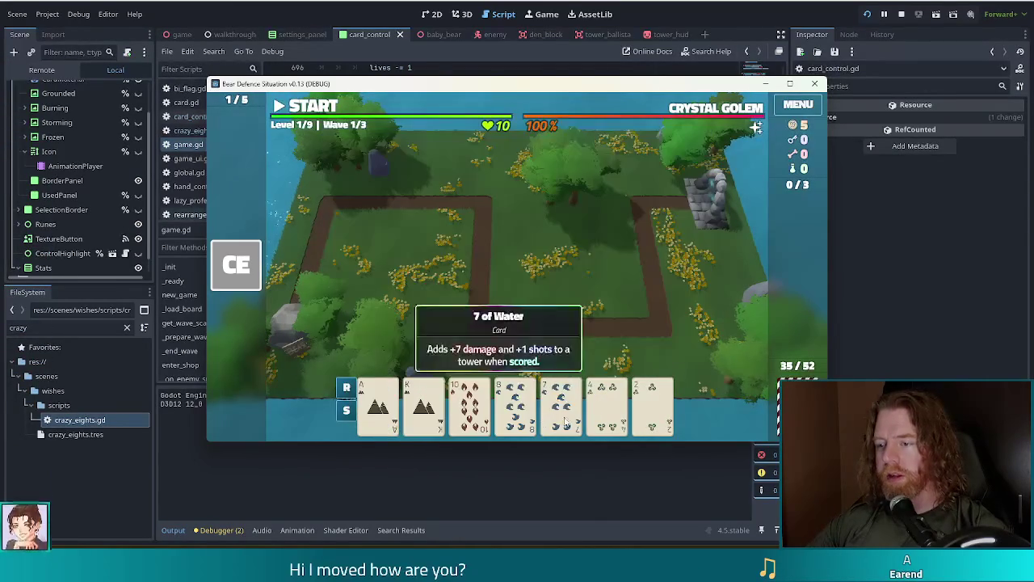
pyautogui.click(425, 404)
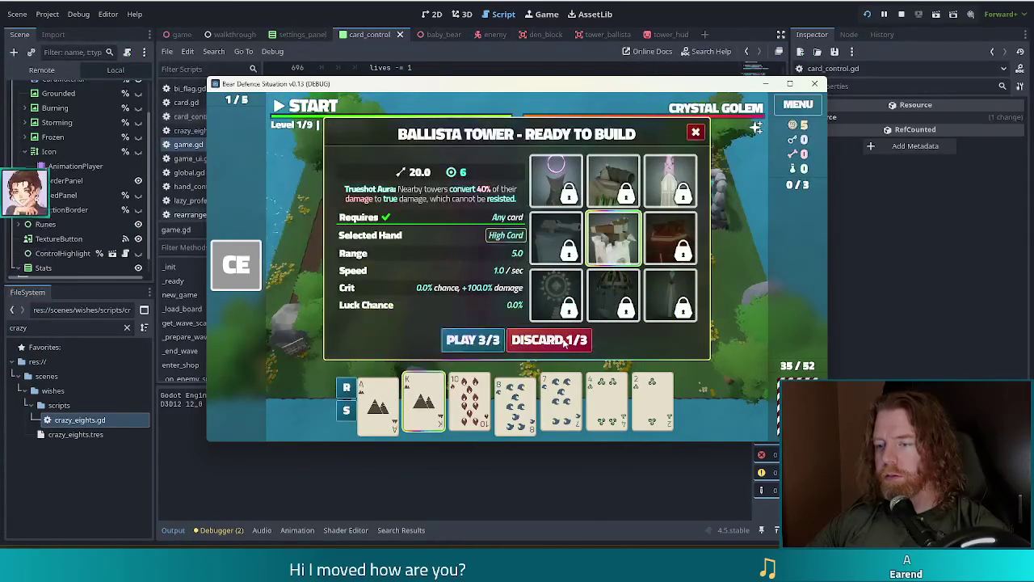
pyautogui.click(564, 338)
pyautogui.click(564, 404)
# Run the console discard command and keep discarding hands, including a pair of 6s, for fresh cards.
pyautogui.press('`')
pyautogui.write('discard')
pyautogui.press('Return')
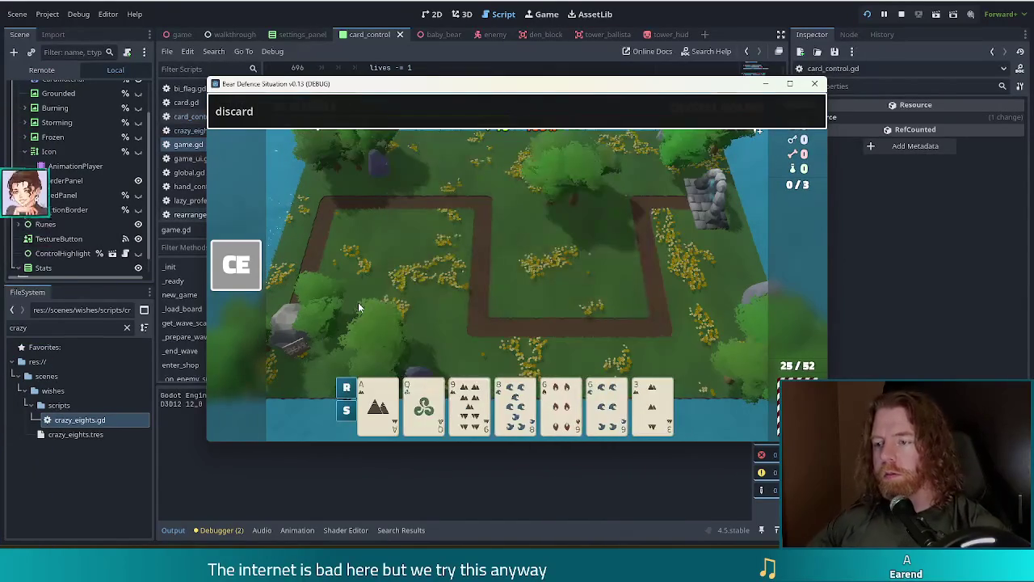
pyautogui.click(469, 402)
pyautogui.click(564, 403)
pyautogui.click(608, 402)
pyautogui.click(468, 403)
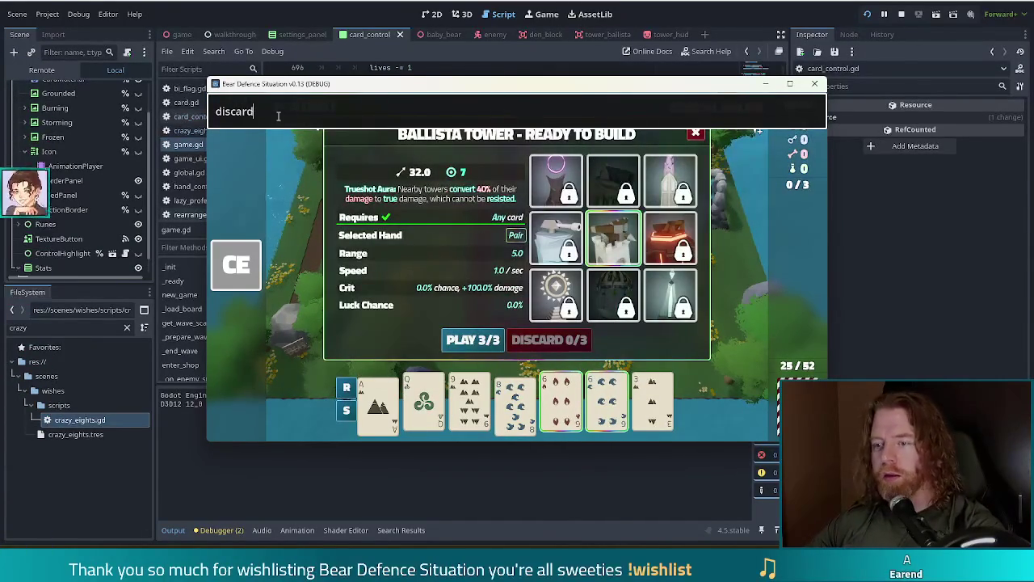
pyautogui.press('Return')
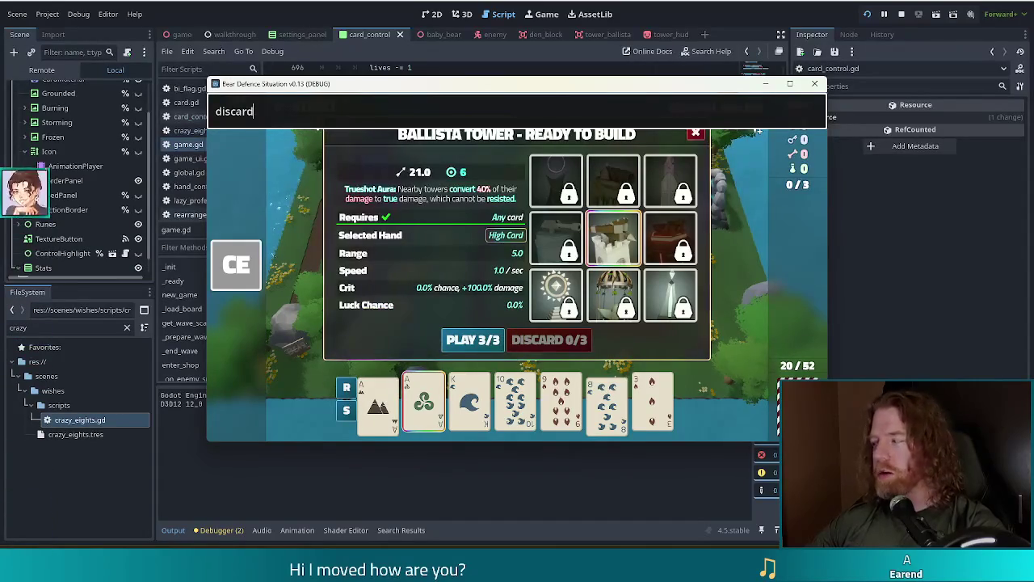
pyautogui.press('Return')
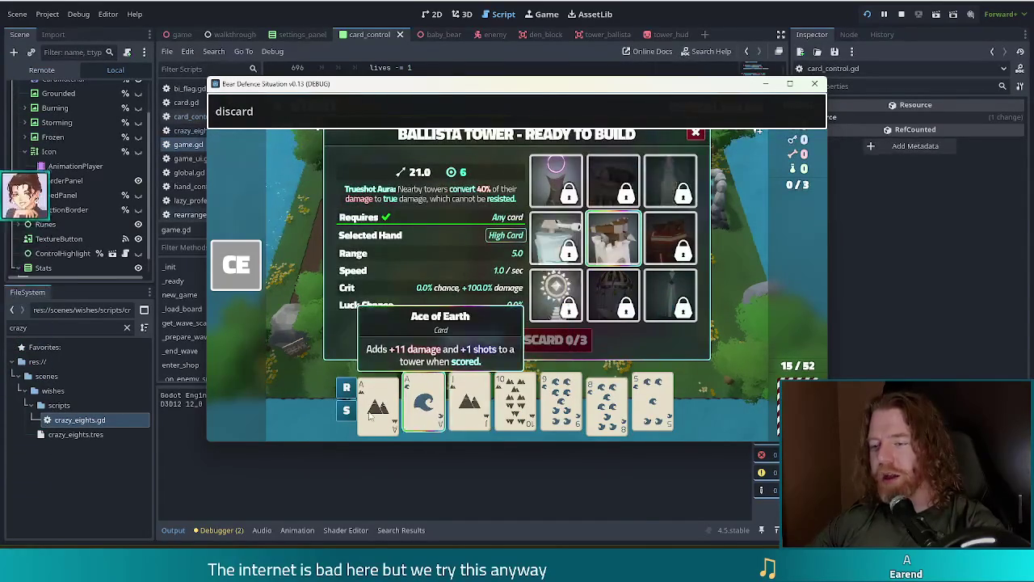
pyautogui.press('Return')
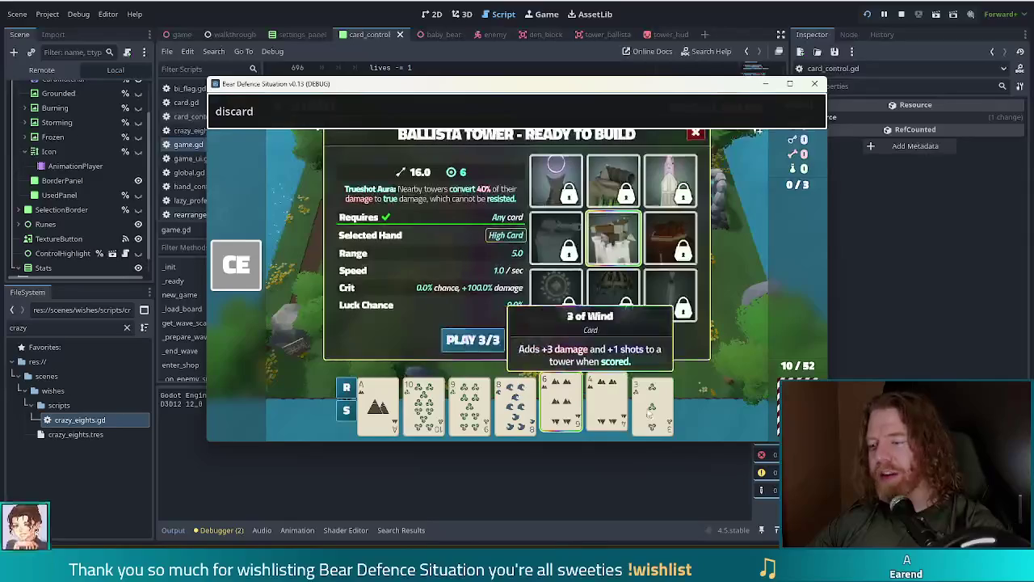
pyautogui.click(308, 115)
pyautogui.press('Return')
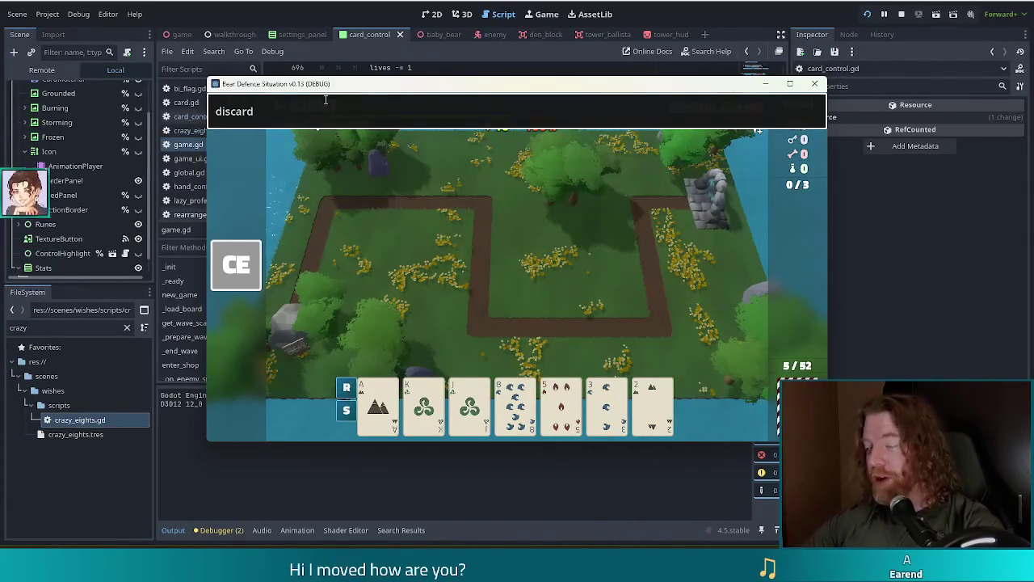
# Check the deck overview, then play a Four of a Kind for the 92-damage Ballista.
pyautogui.press('d')
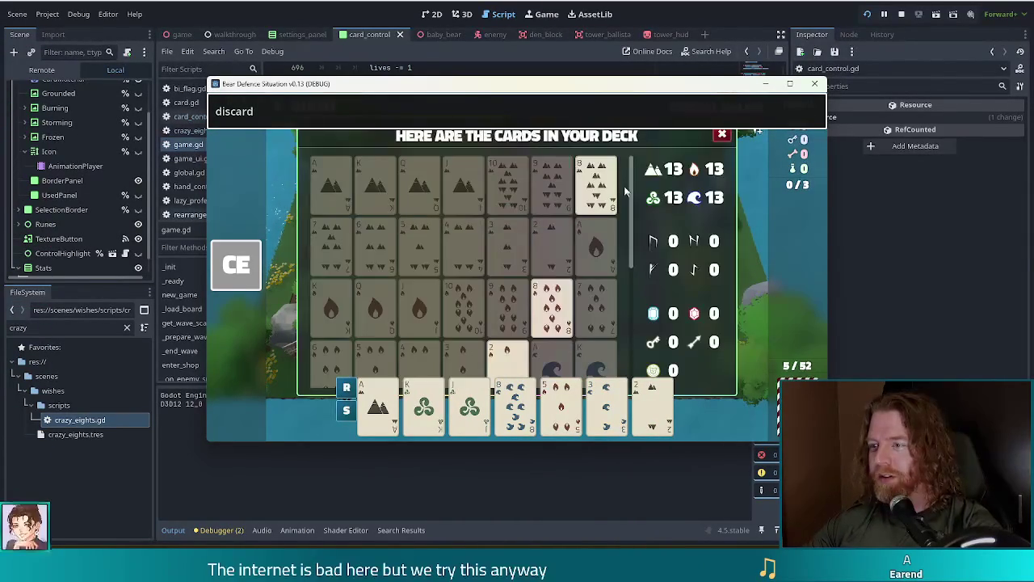
pyautogui.moveTo(633, 190)
pyautogui.mouseDown()
pyautogui.moveTo(633, 330)
pyautogui.moveTo(631, 339)
pyautogui.moveTo(624, 206)
pyautogui.moveTo(613, 351)
pyautogui.moveTo(626, 181)
pyautogui.mouseUp()
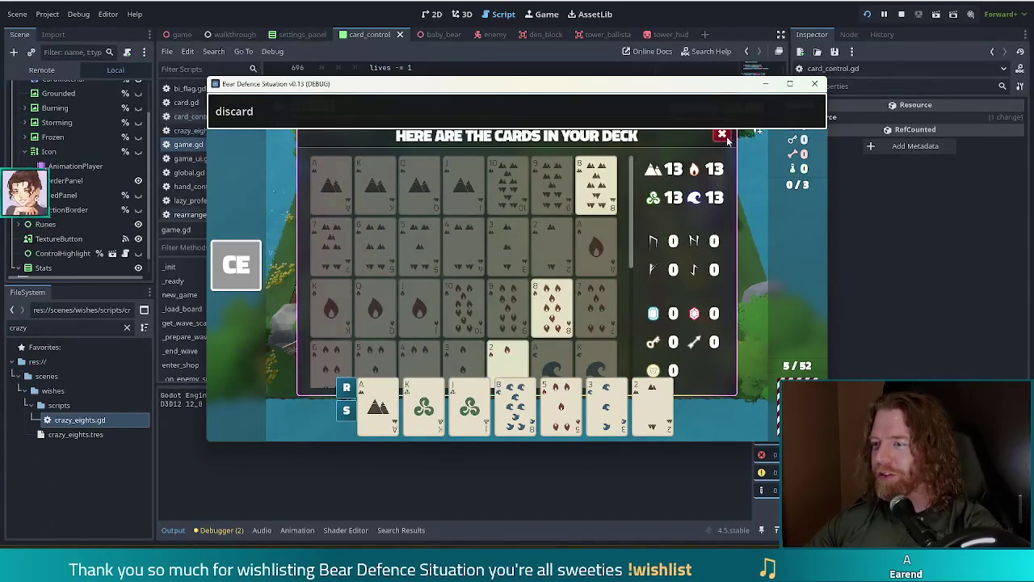
pyautogui.click(723, 134)
pyautogui.click(591, 302)
pyautogui.click(424, 402)
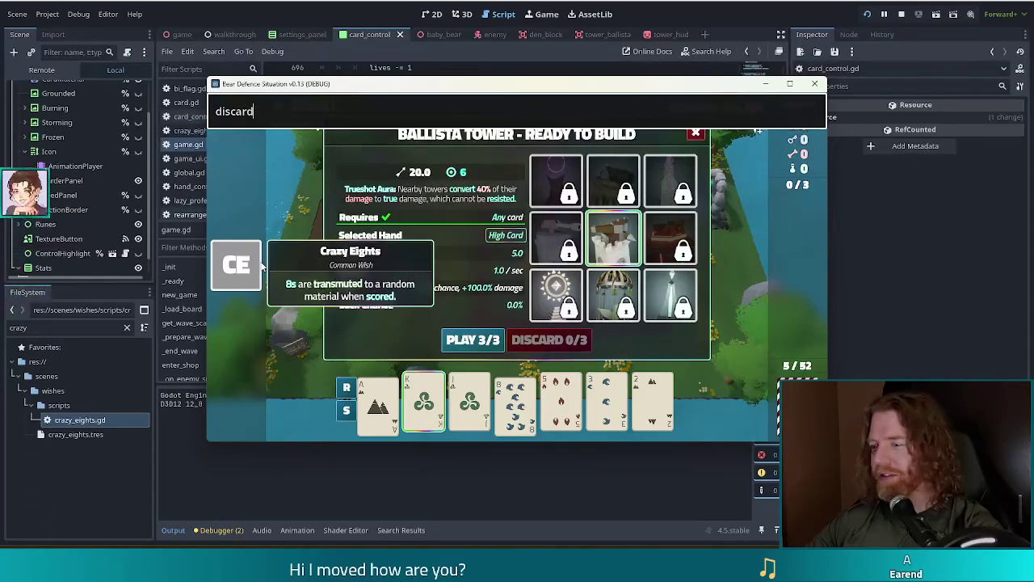
pyautogui.press('Return')
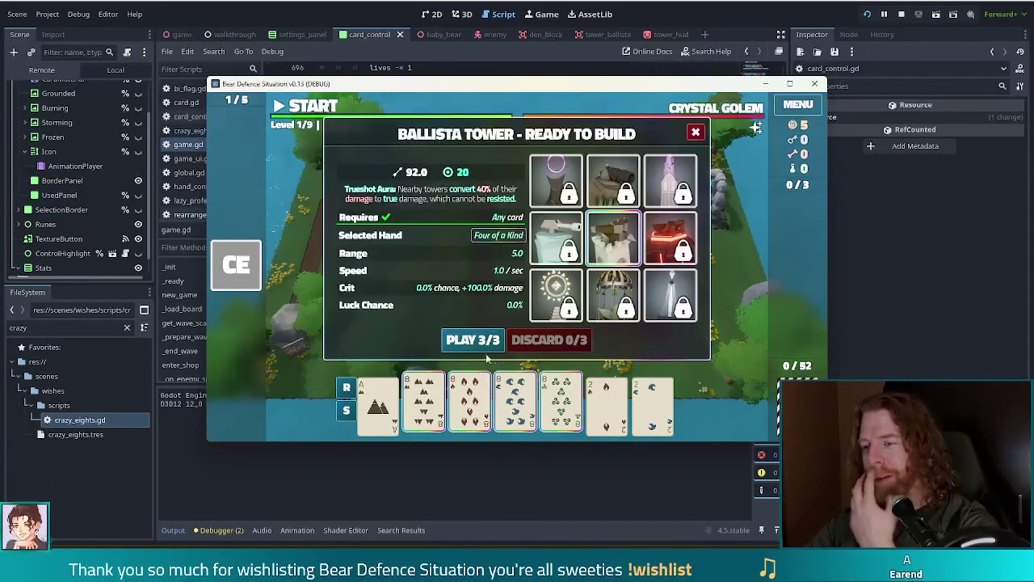
pyautogui.click(473, 341)
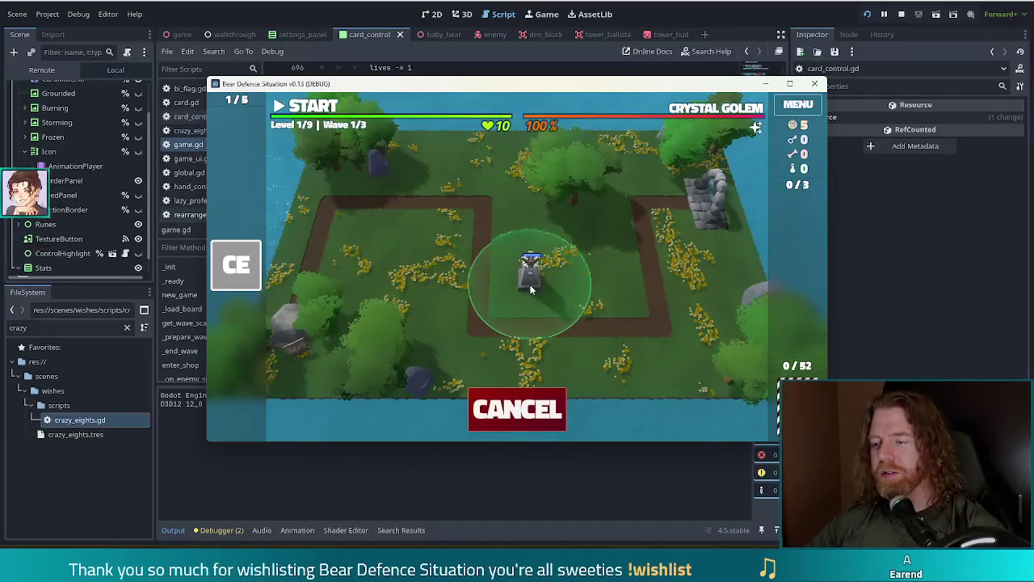
# Place the Ballista at the map centre, review its stats panel, then stop the game.
pyautogui.click(530, 284)
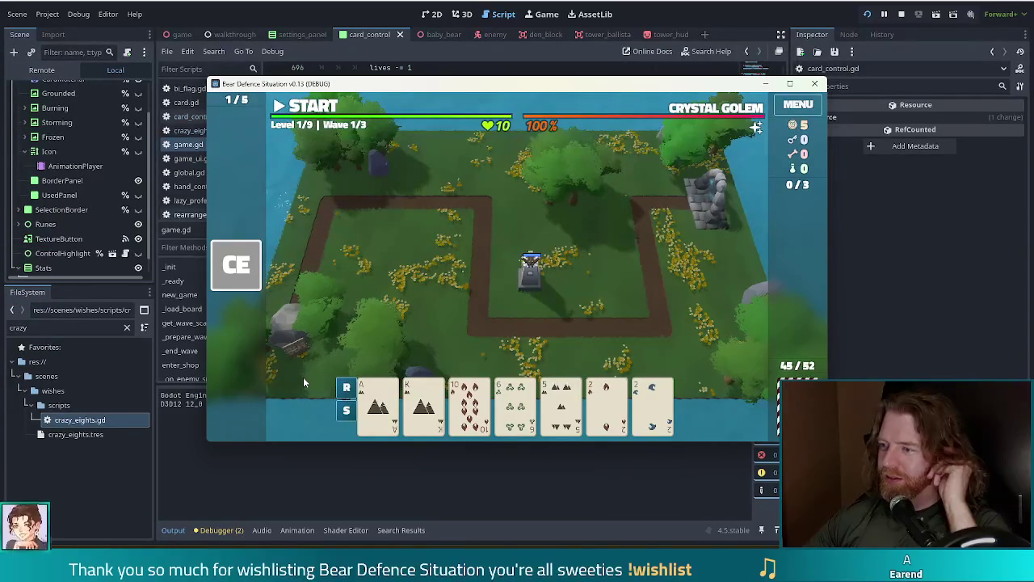
pyautogui.click(530, 267)
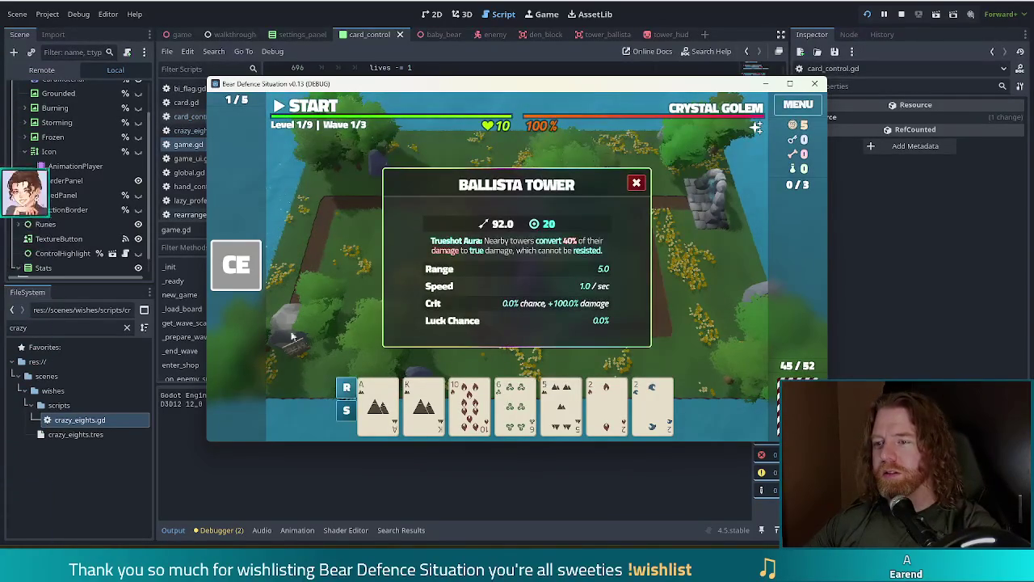
pyautogui.click(637, 184)
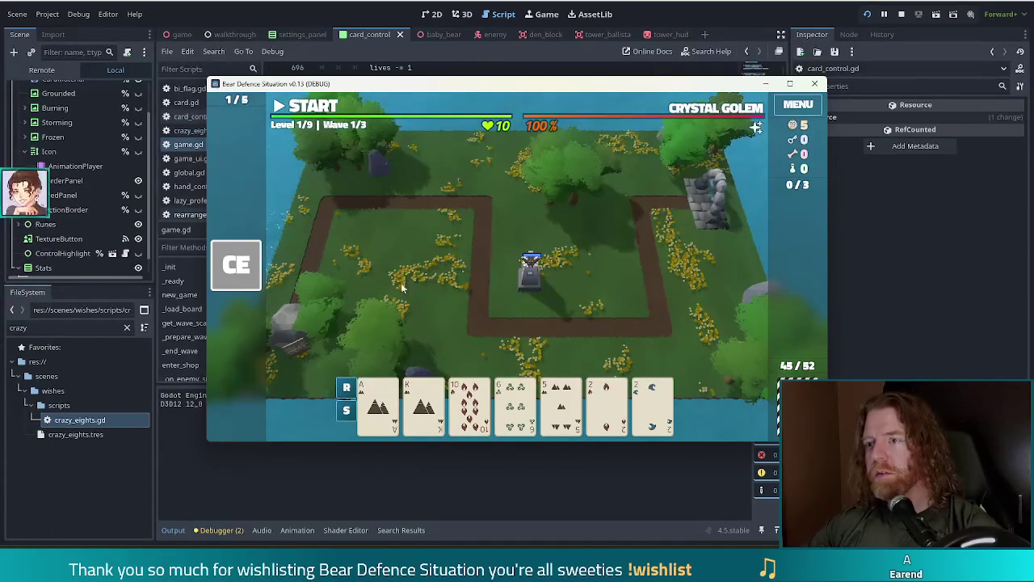
pyautogui.click(904, 14)
# Add control.hide() after hide_stats() with a '#TODO this should maybe be an animation?' comment above.
pyautogui.click(527, 192)
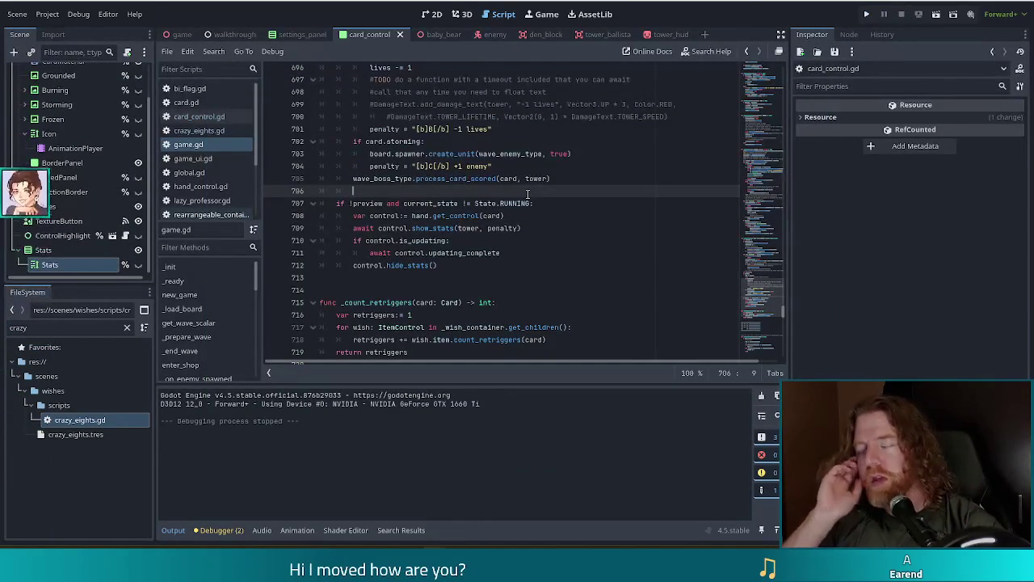
pyautogui.click(464, 267)
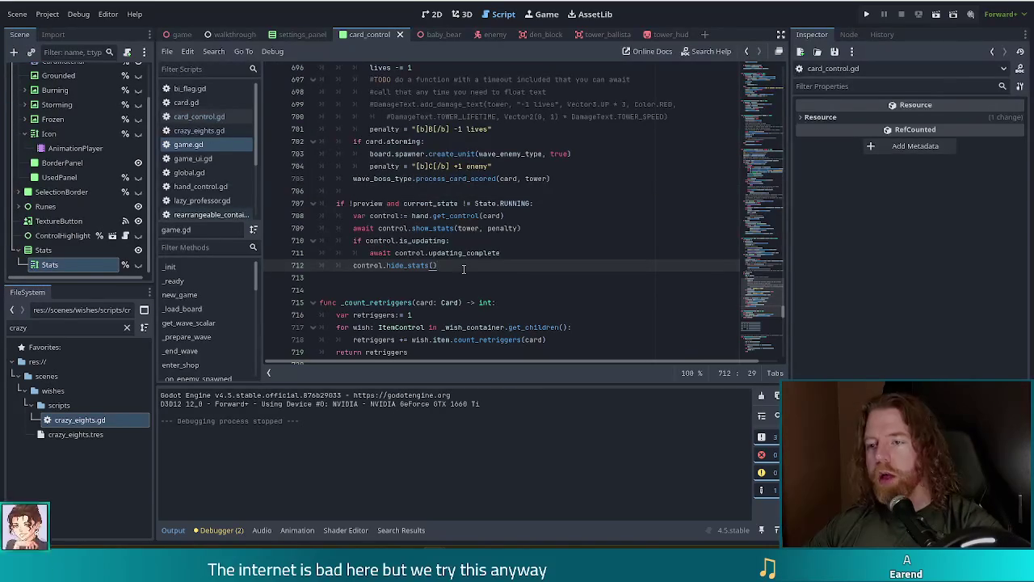
pyautogui.press('Return')
pyautogui.write('cont')
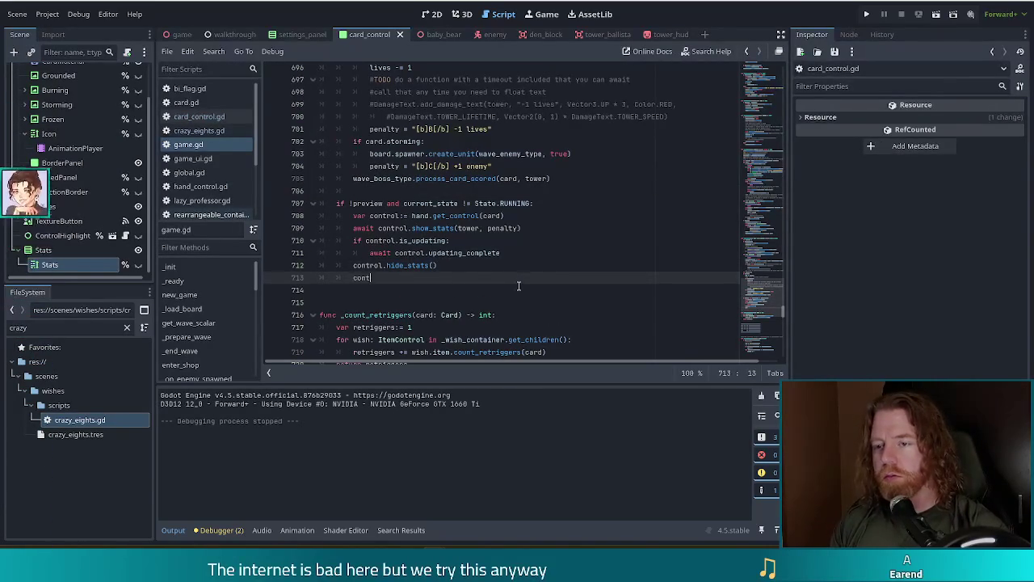
pyautogui.write('rol.hide()')
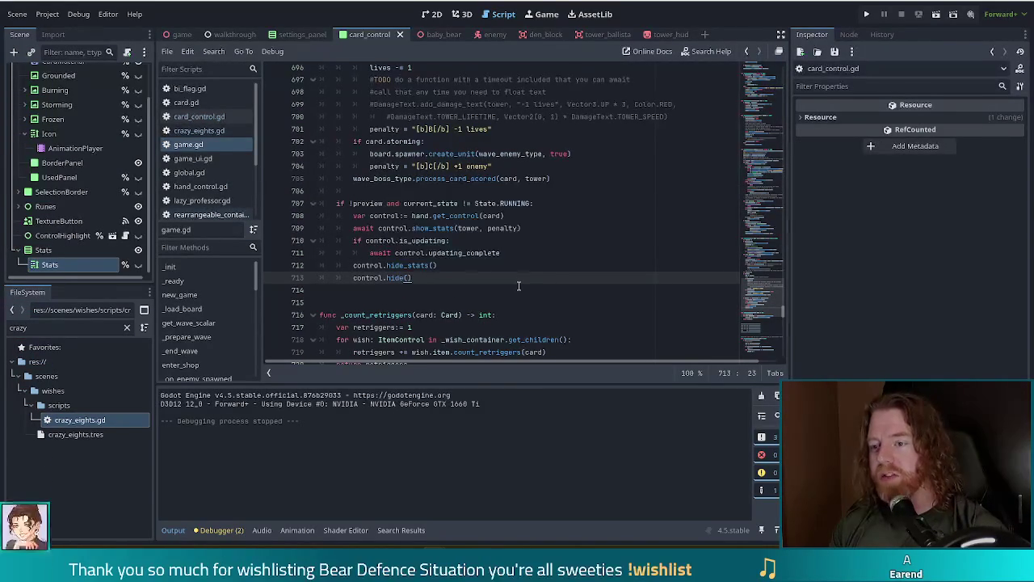
pyautogui.press('Up')
pyautogui.press('Return')
pyautogui.write('TODO this')
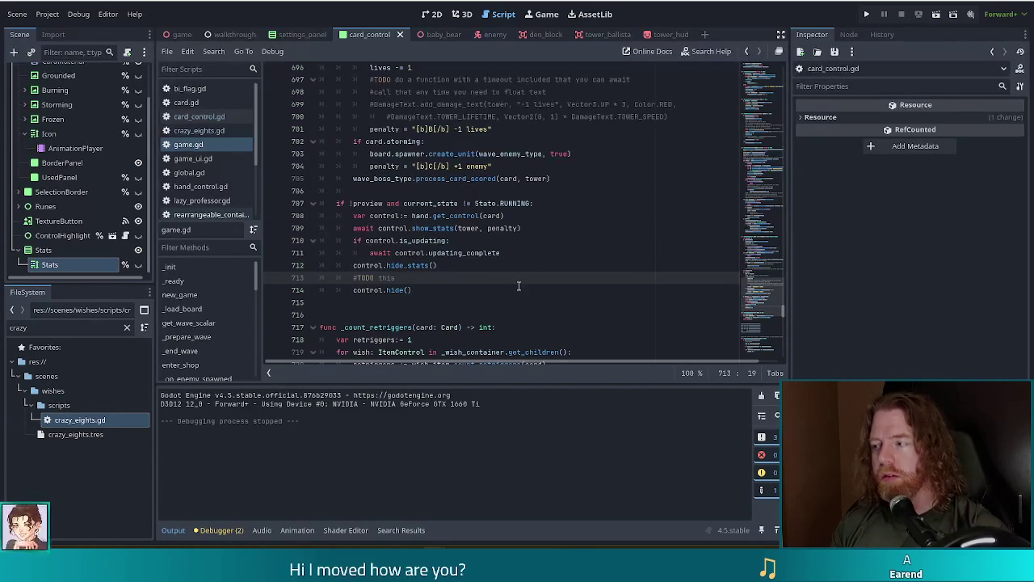
pyautogui.write(' should maybe be an an')
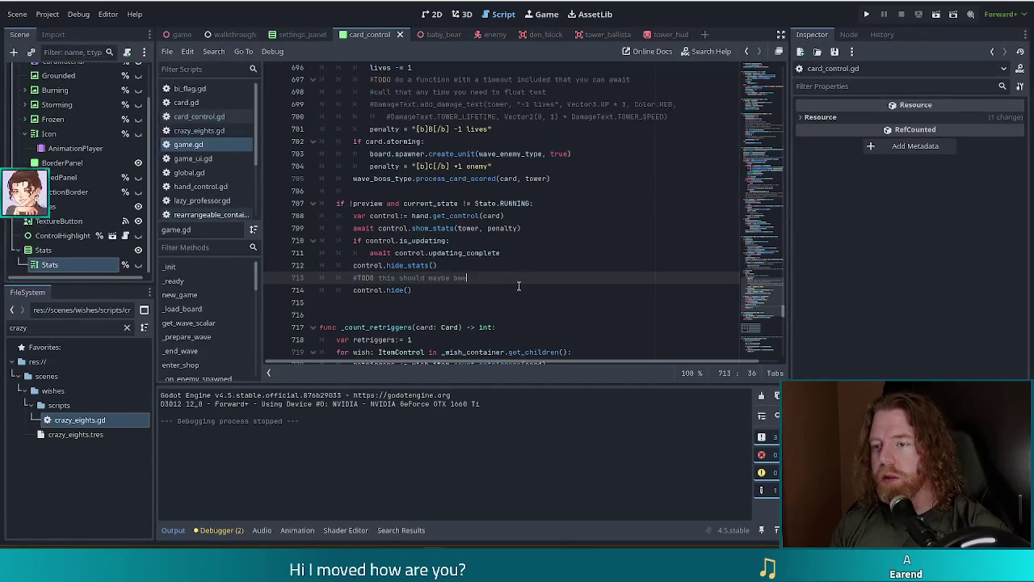
pyautogui.write('imation')
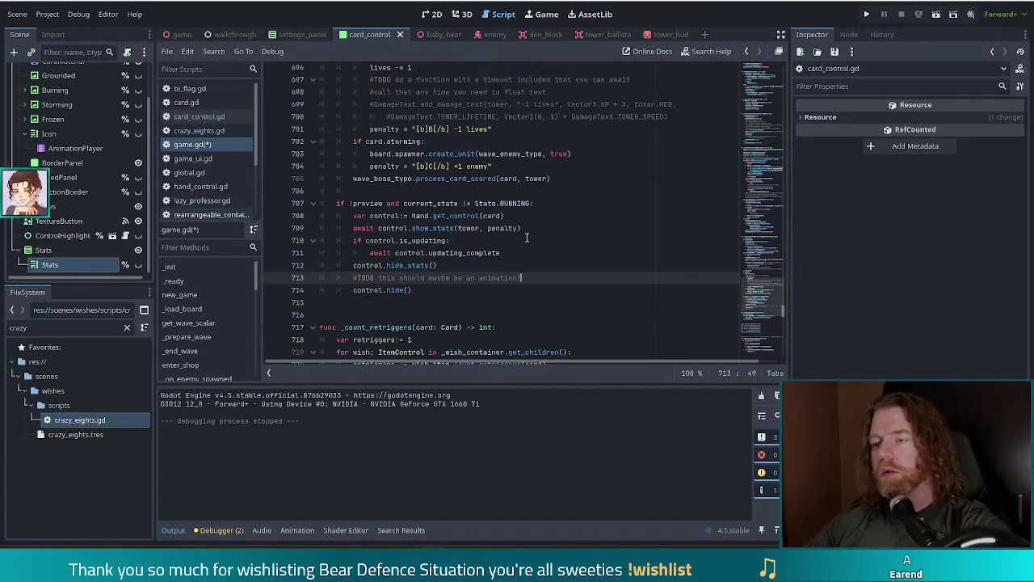
# Look over the card scoring block and place the caret on the show_stats call.
pyautogui.click(459, 206)
pyautogui.click(537, 241)
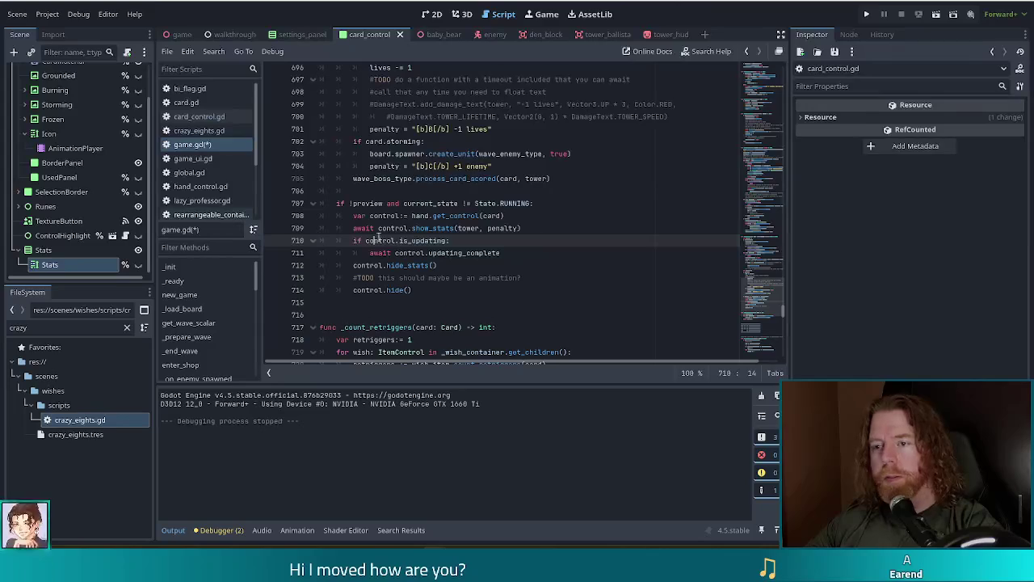
pyautogui.click(539, 231)
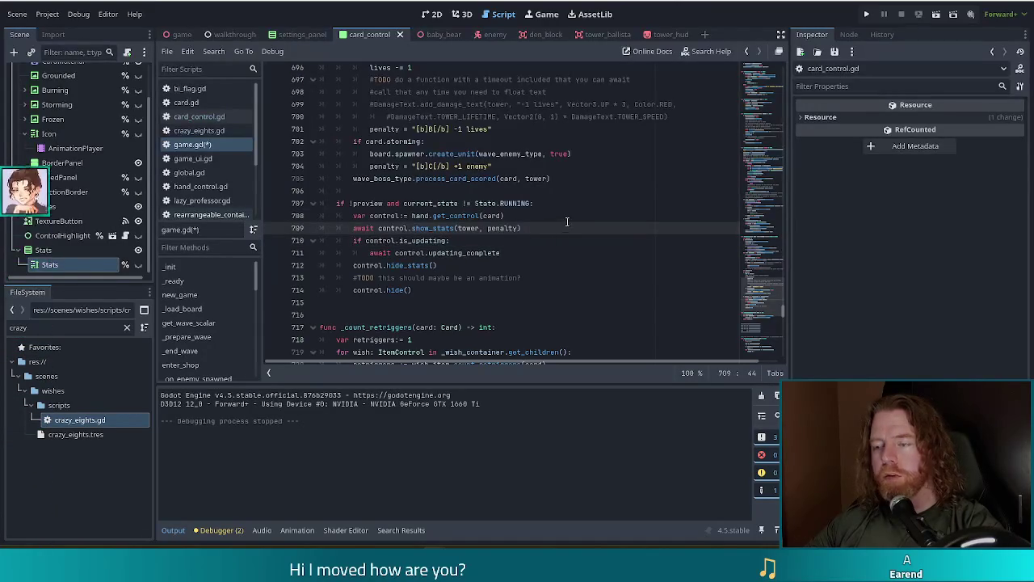
pyautogui.click(517, 217)
pyautogui.click(434, 228)
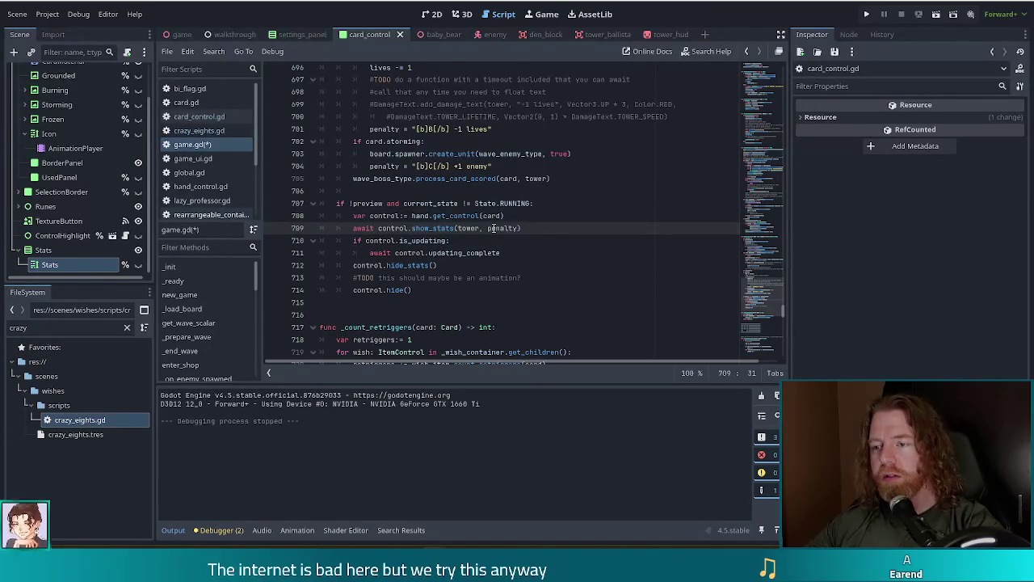
# Copy the damage label's bounce tween code into the card's show_stats function.
pyautogui.keyDown('ctrl'); pyautogui.click(428, 233); pyautogui.keyUp('ctrl')
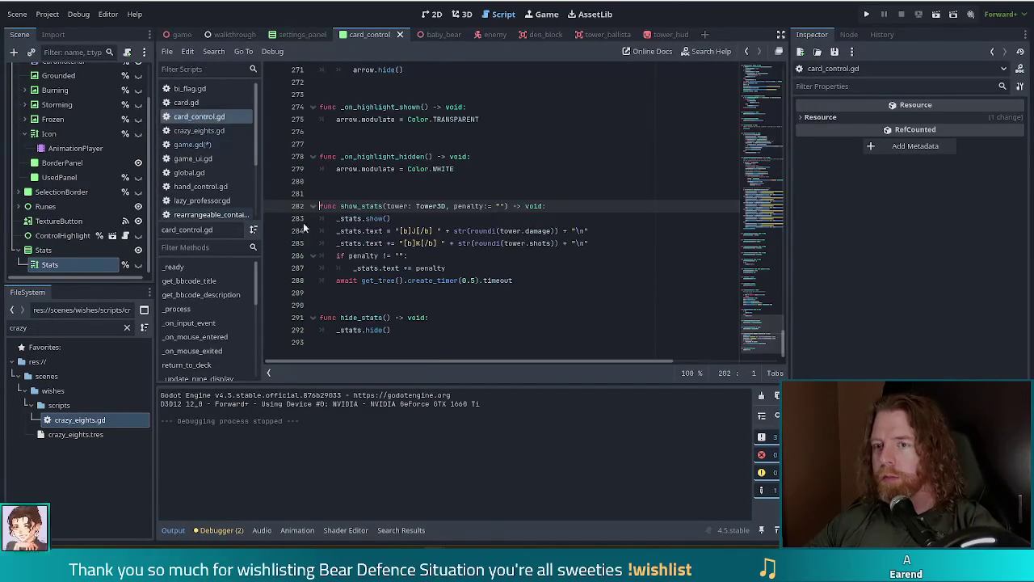
pyautogui.click(452, 281)
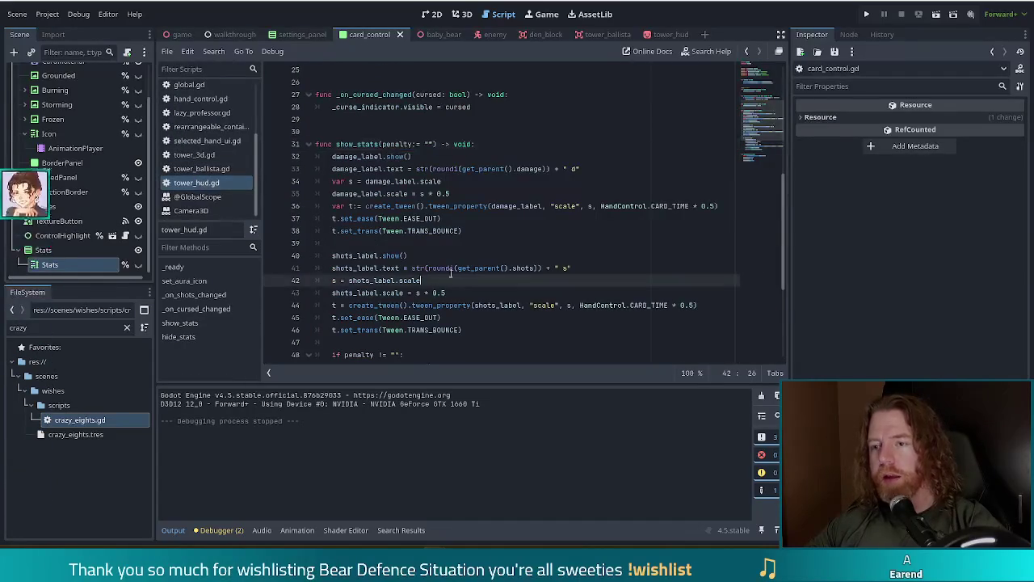
pyautogui.moveTo(462, 231); pyautogui.dragTo(328, 181)
pyautogui.hotkey('ctrl', 'c')
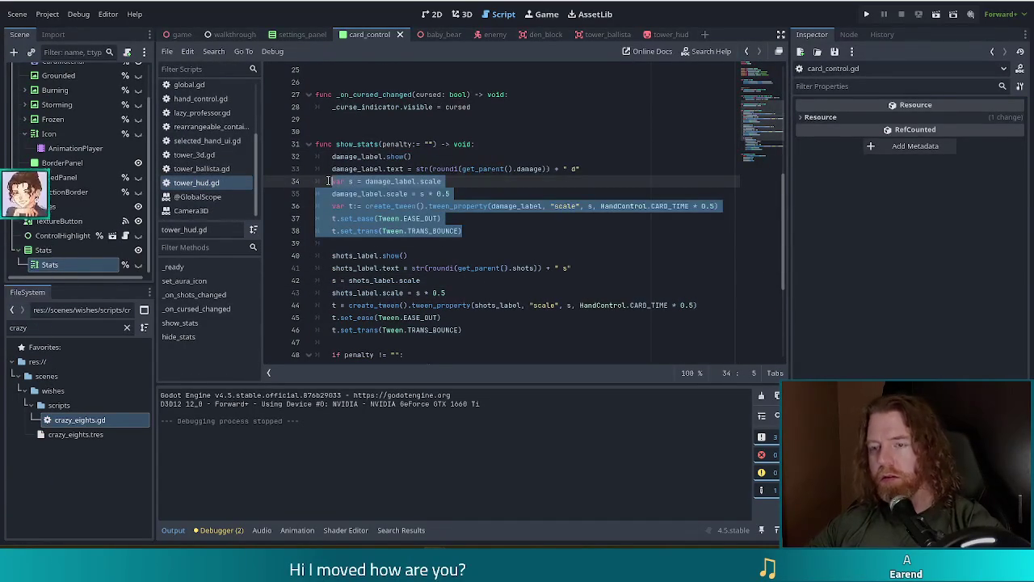
pyautogui.hotkey('alt', 'Left')
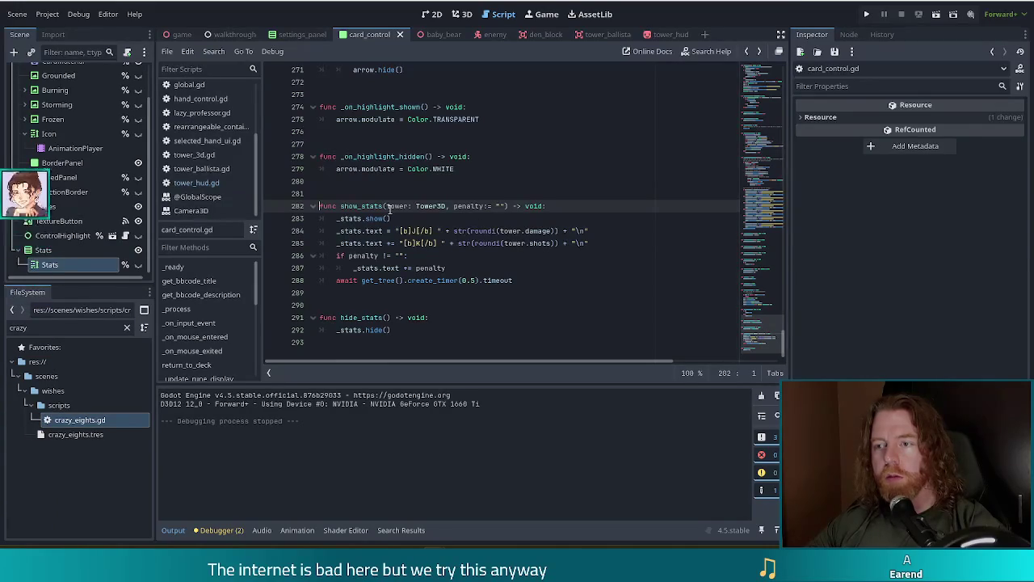
pyautogui.press('Return')
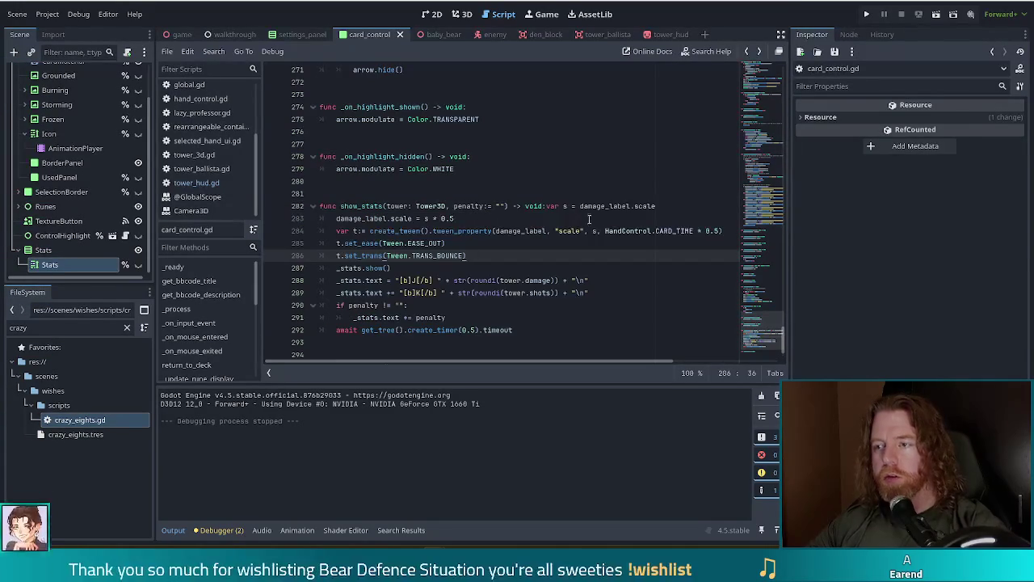
pyautogui.hotkey('ctrl', 'v')
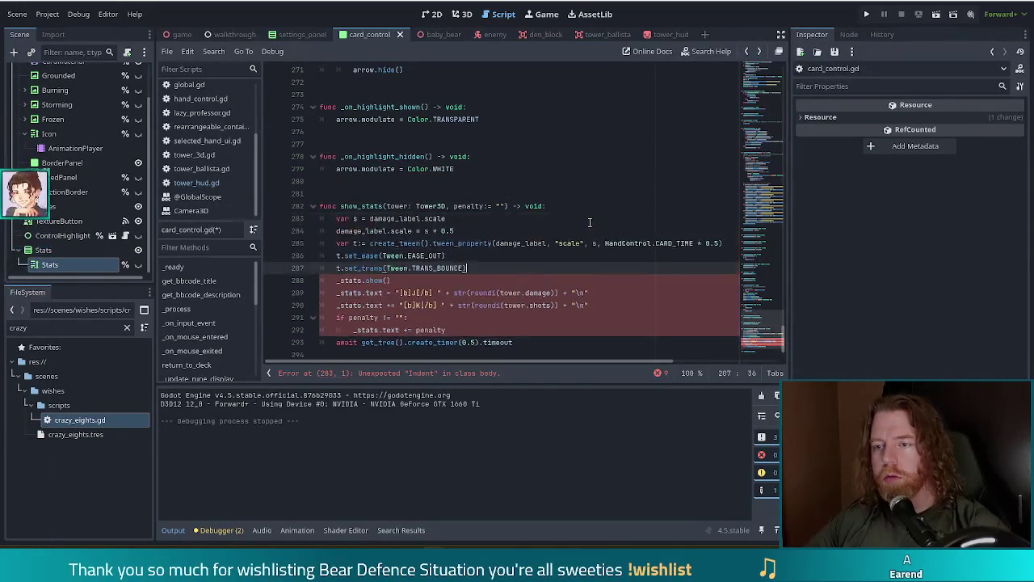
# Remove the damage_label references from the pasted lines 283 and 284.
pyautogui.doubleClick(394, 220)
pyautogui.press('Delete')
pyautogui.press('Delete')
pyautogui.doubleClick(361, 231)
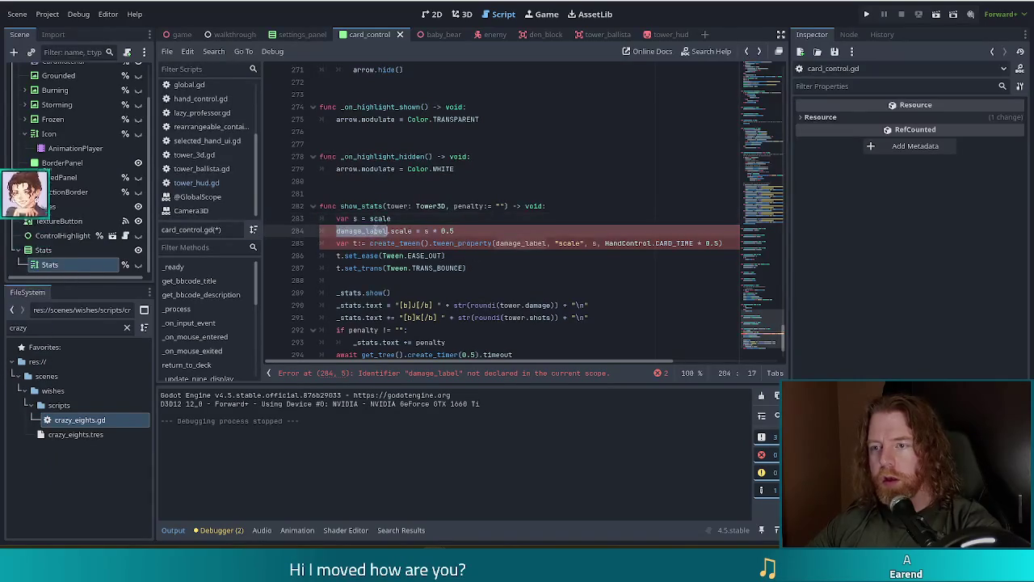
pyautogui.press('Delete')
pyautogui.press('Delete')
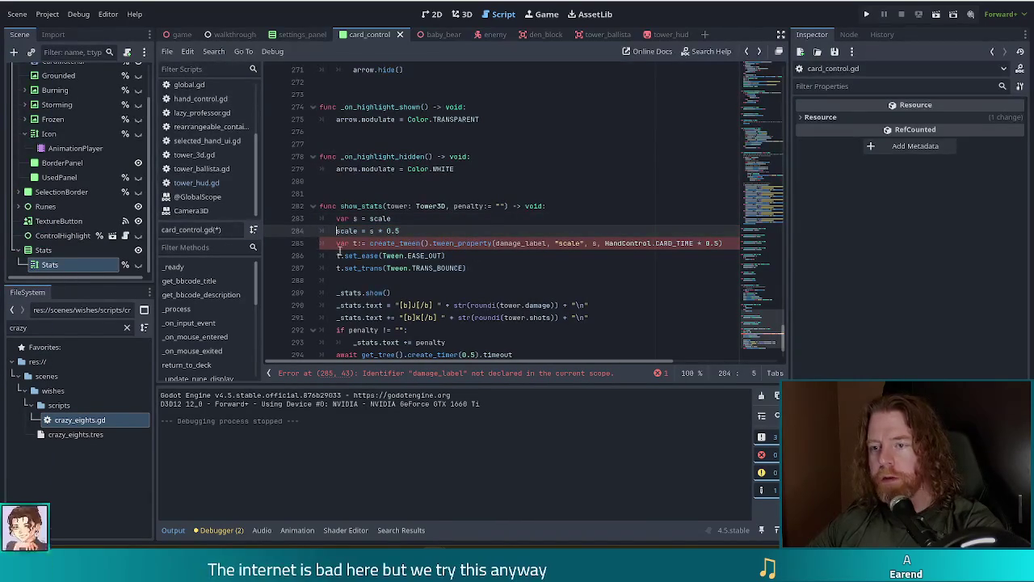
pyautogui.scroll(-2, 387, 255)
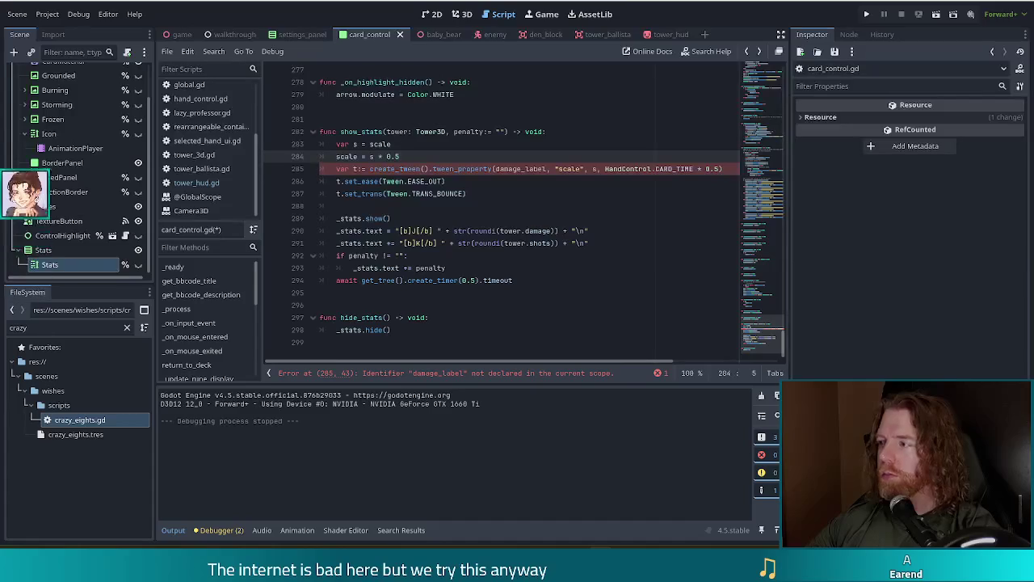
# Replace damage_label with self on line 285 so the tween scales the card itself.
pyautogui.click(430, 169)
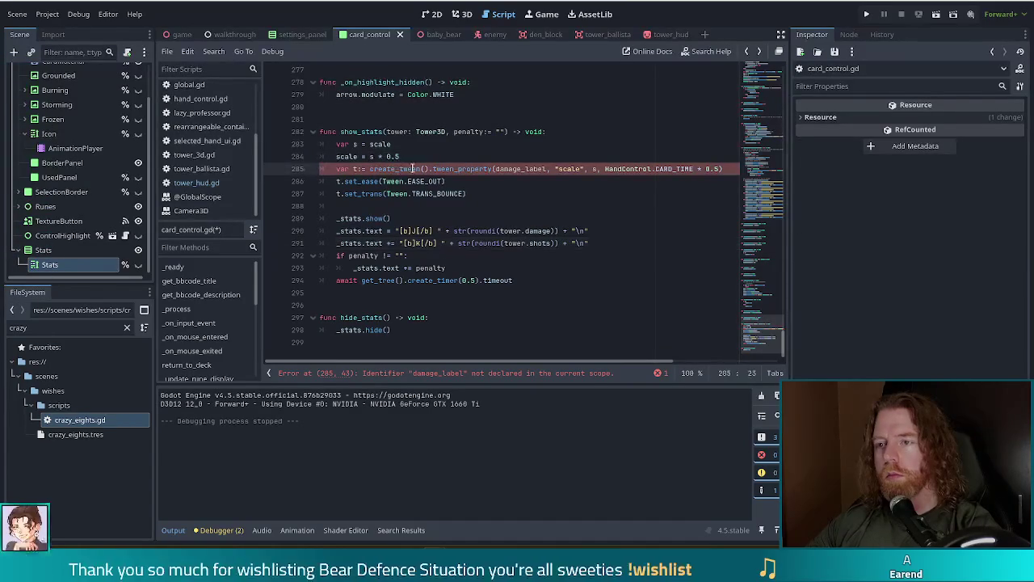
pyautogui.doubleClick(520, 169)
pyautogui.write('sle')
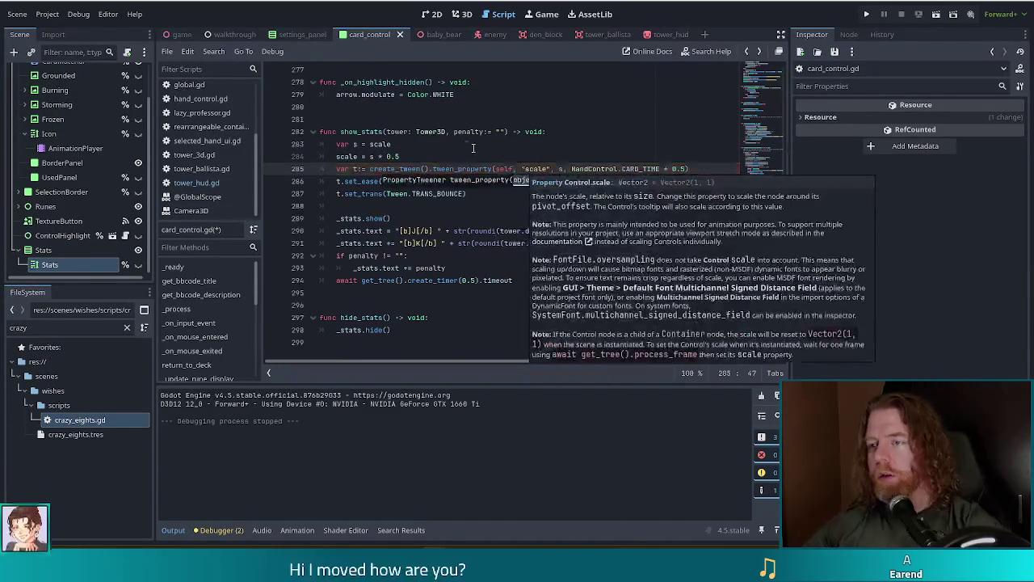
pyautogui.press('Return')
pyautogui.press('Up')
pyautogui.press('Up')
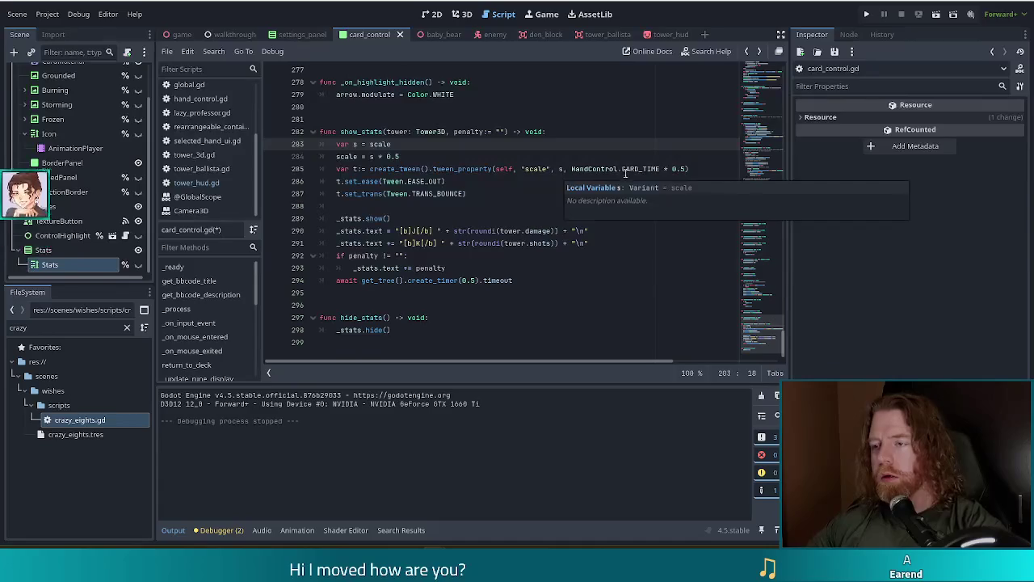
pyautogui.click(635, 169)
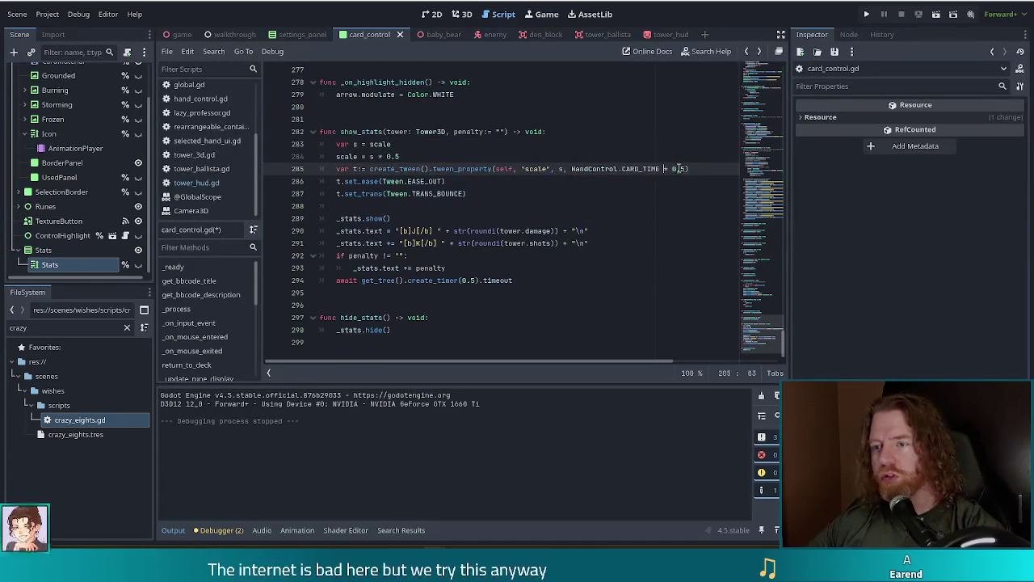
pyautogui.click(501, 192)
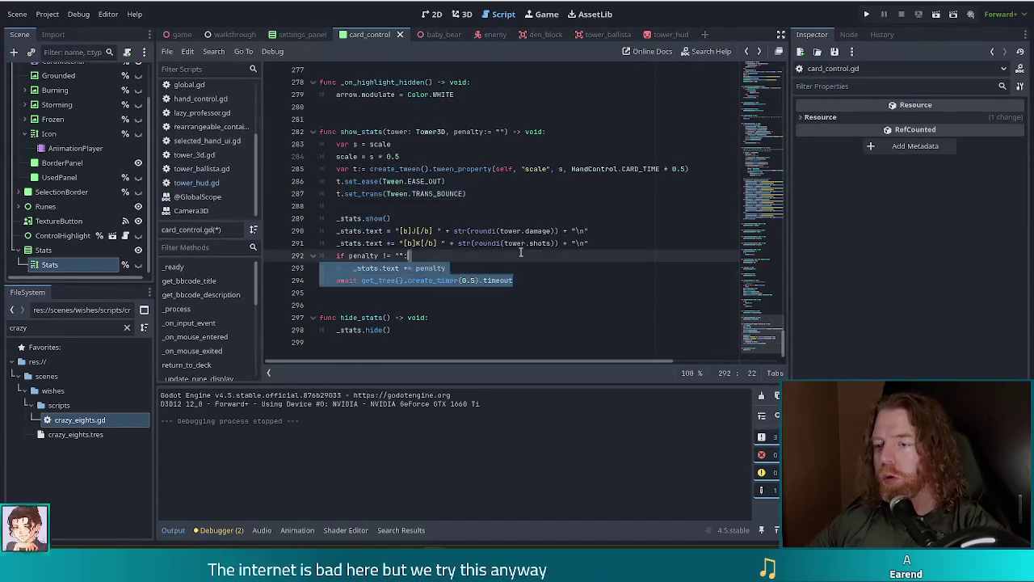
# Insert a #TODO line above the 0.5-second wait: it should probably wait for the animations instead.
pyautogui.moveTo(517, 280); pyautogui.dragTo(520, 260)
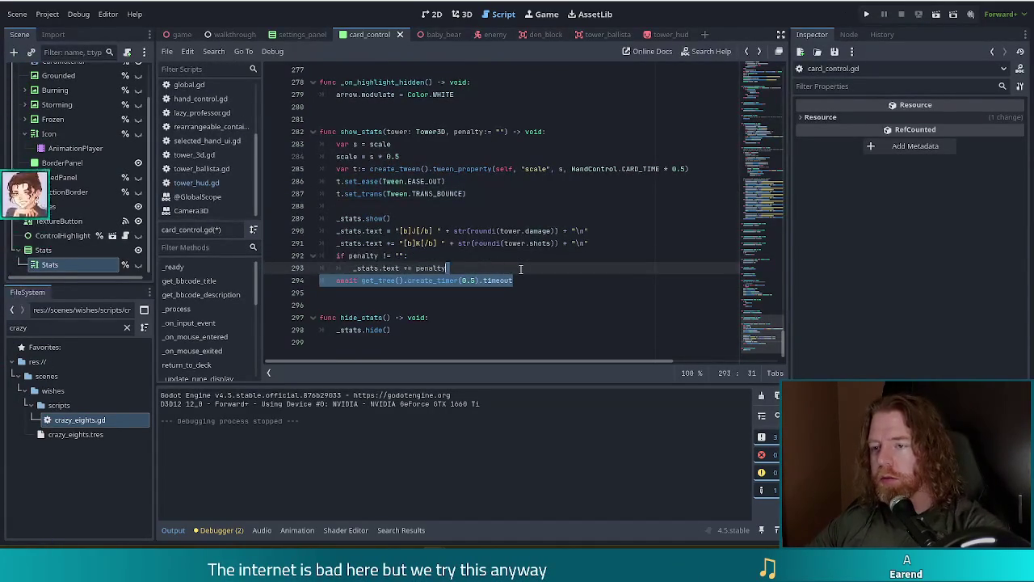
pyautogui.click(525, 280)
pyautogui.press('Home')
pyautogui.press('Return')
pyautogui.press('Up')
pyautogui.write('#TODO')
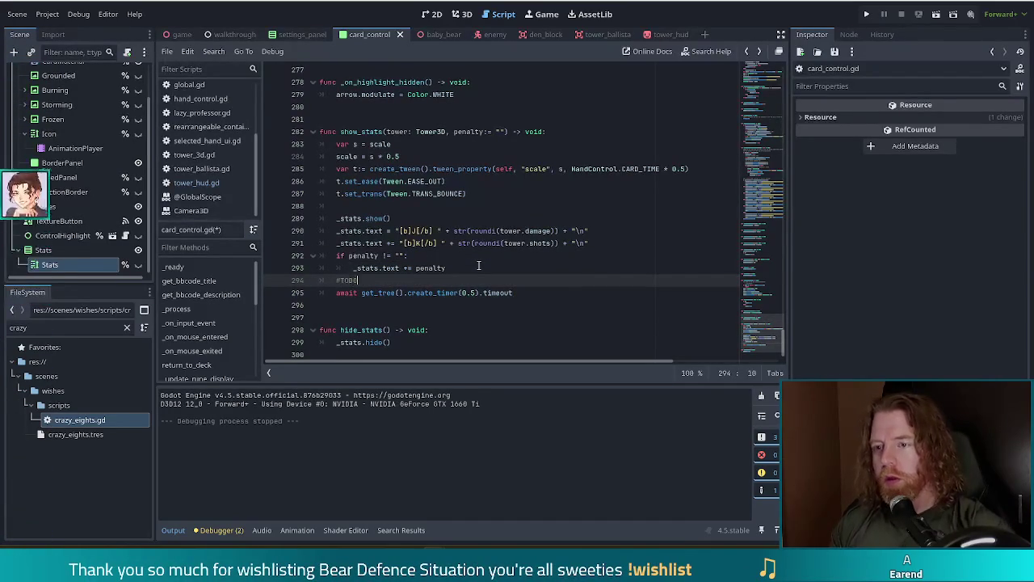
pyautogui.write(' this should probably')
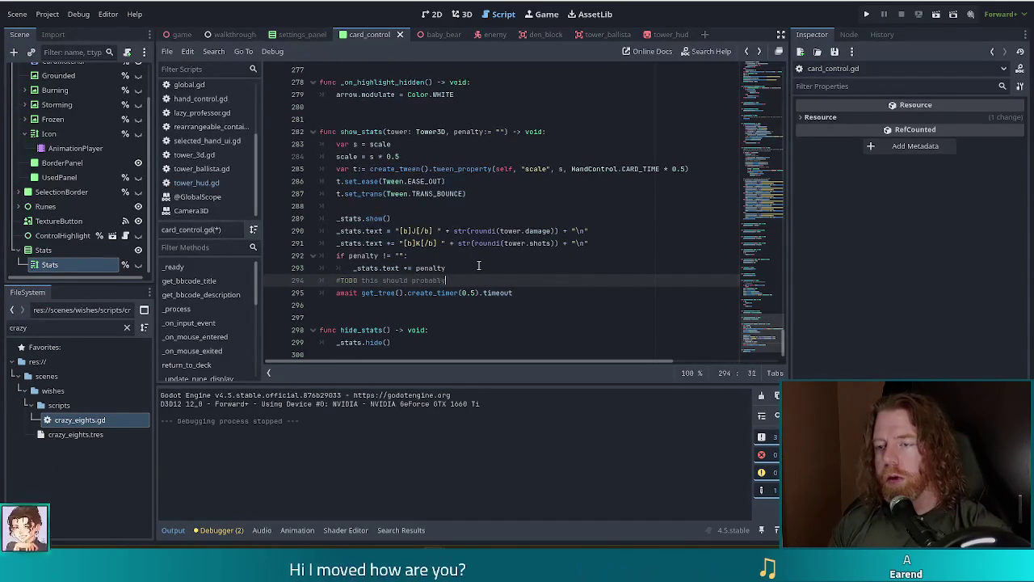
pyautogui.write(' be waiting for he')
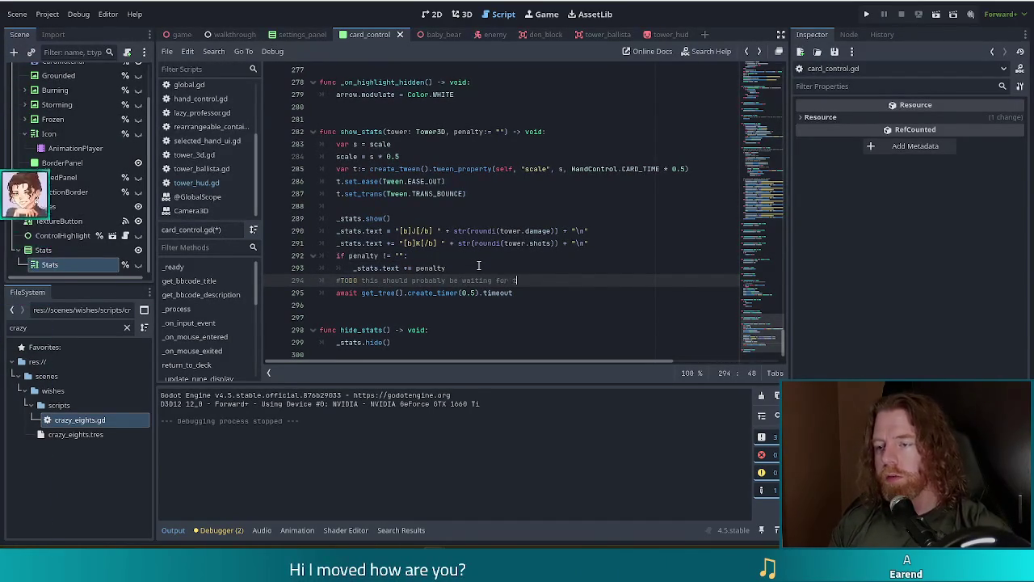
pyautogui.write('e animations')
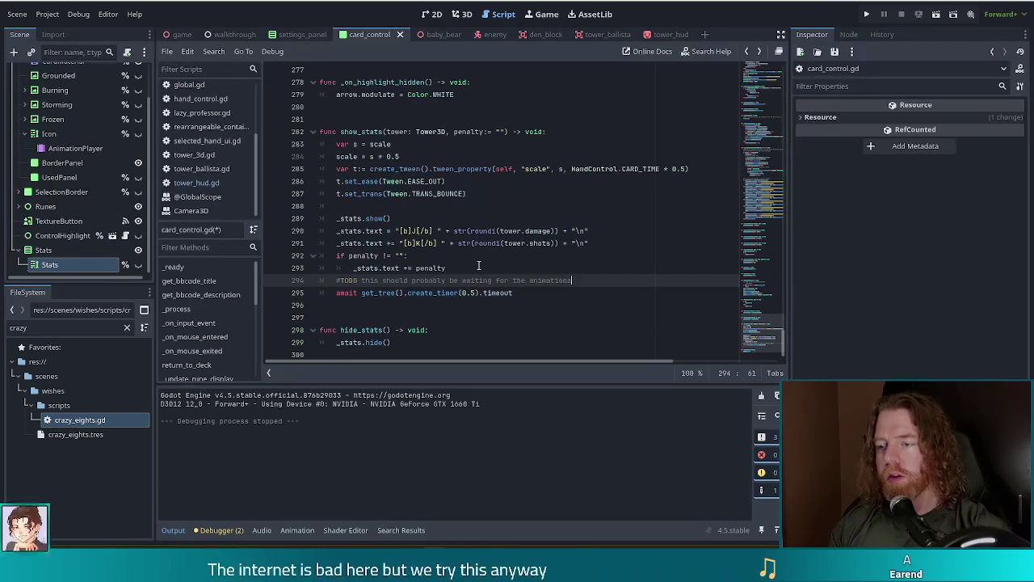
pyautogui.write(' instead, bu')
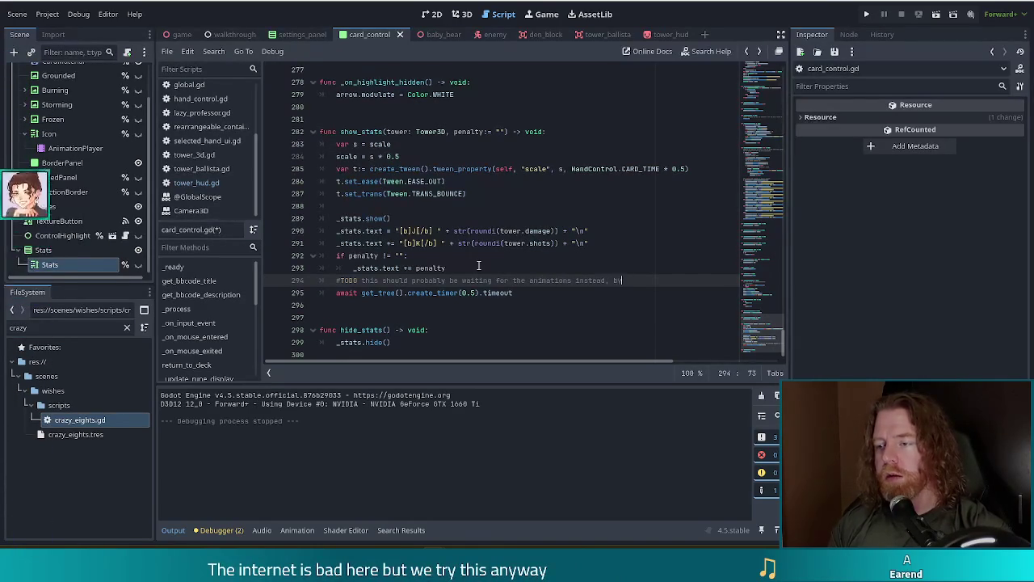
pyautogui.write('t maybe we ll need a buffer')
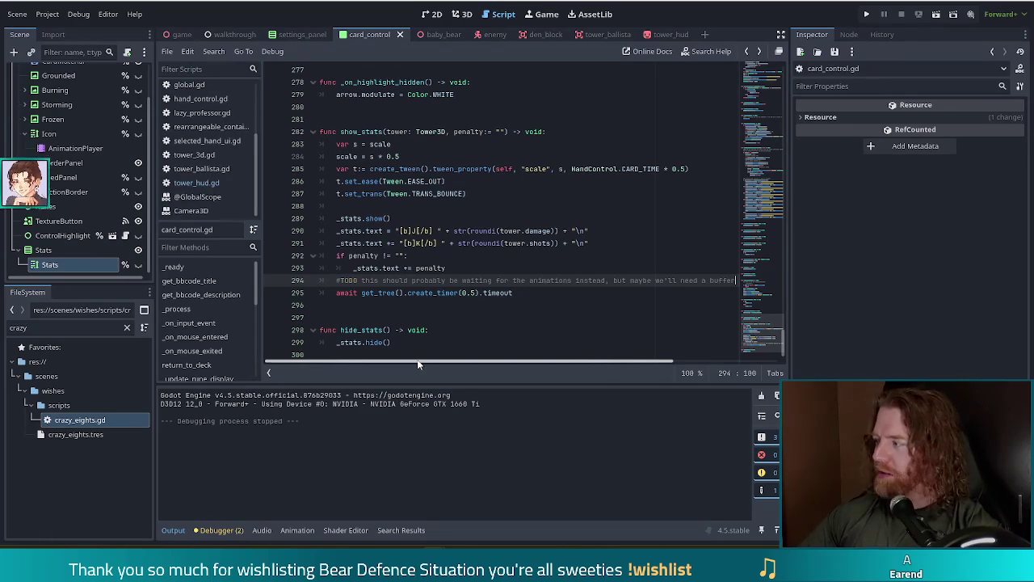
pyautogui.click(419, 280)
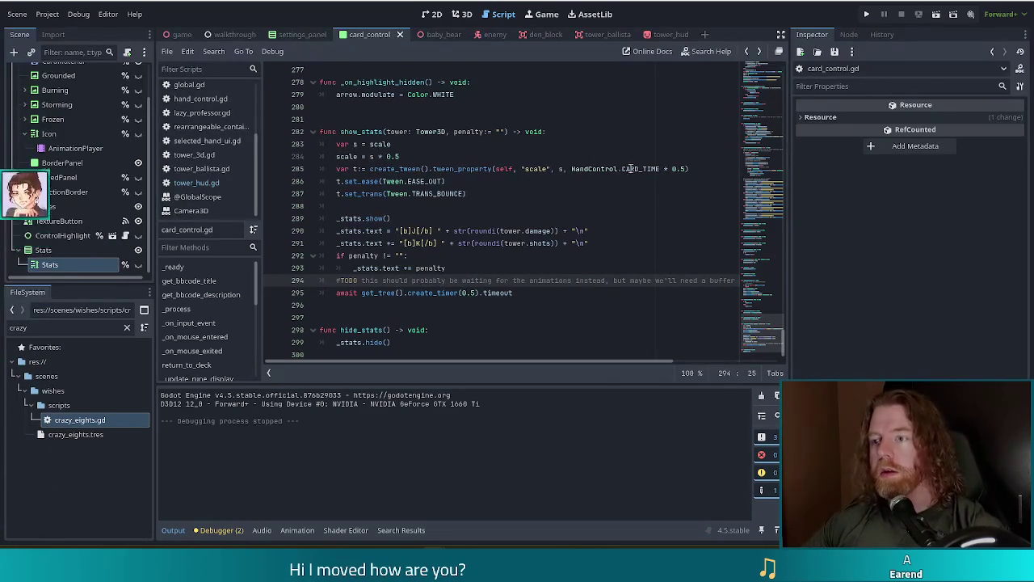
pyautogui.click(867, 14)
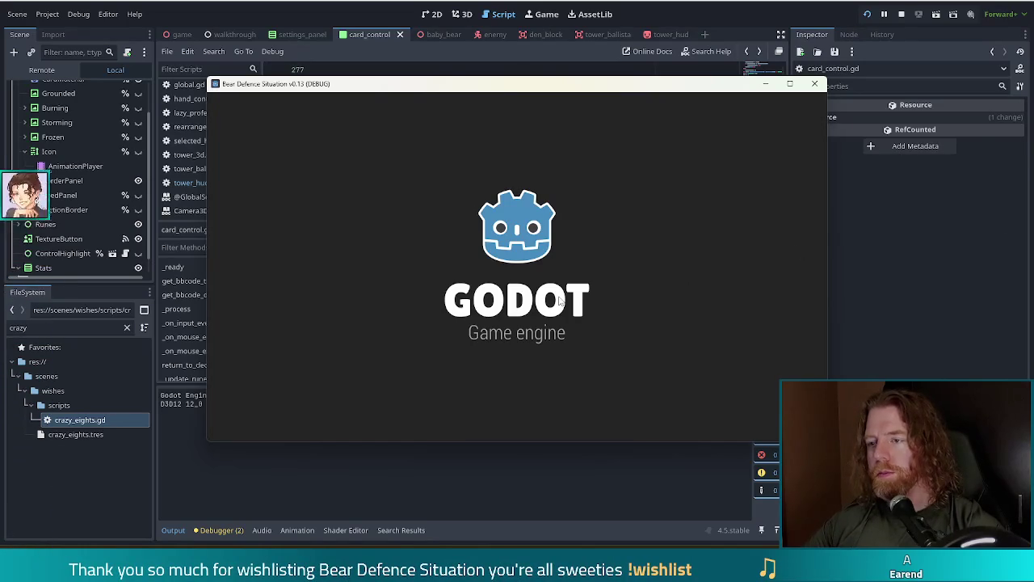
pyautogui.click(330, 282)
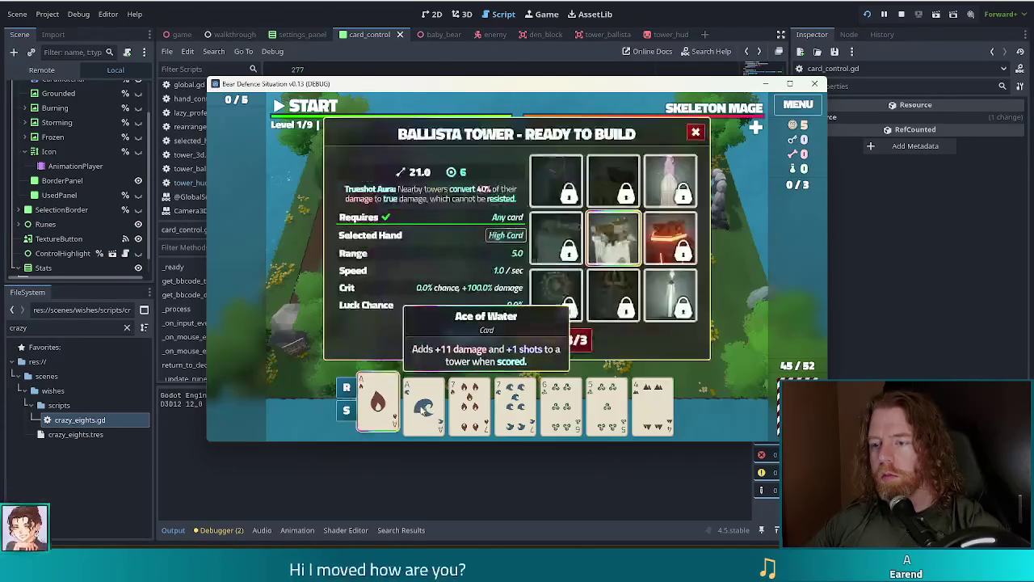
pyautogui.click(473, 339)
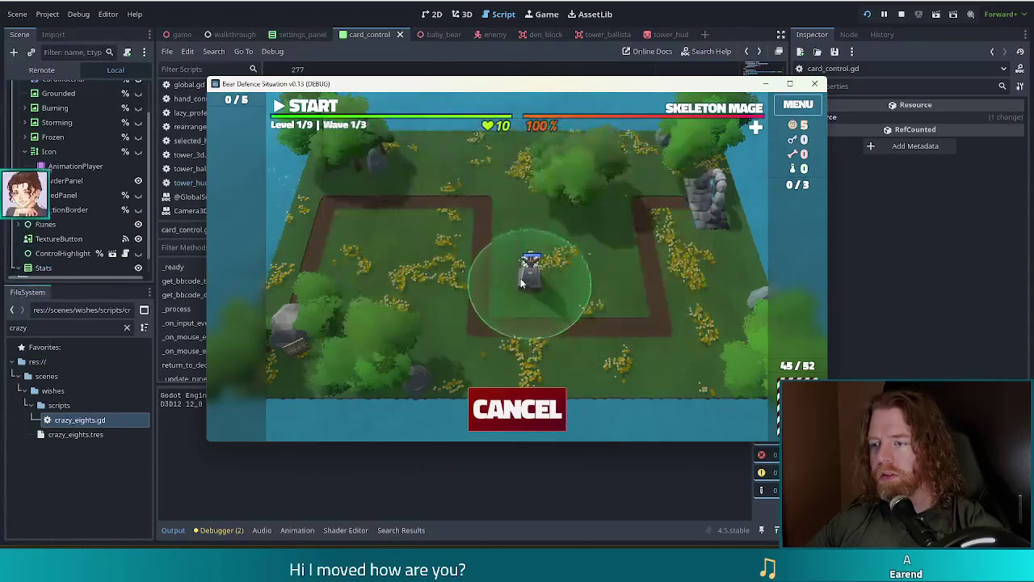
pyautogui.moveTo(583, 305)
pyautogui.mouseDown()
pyautogui.moveTo(594, 295)
pyautogui.moveTo(612, 308)
pyautogui.mouseUp()
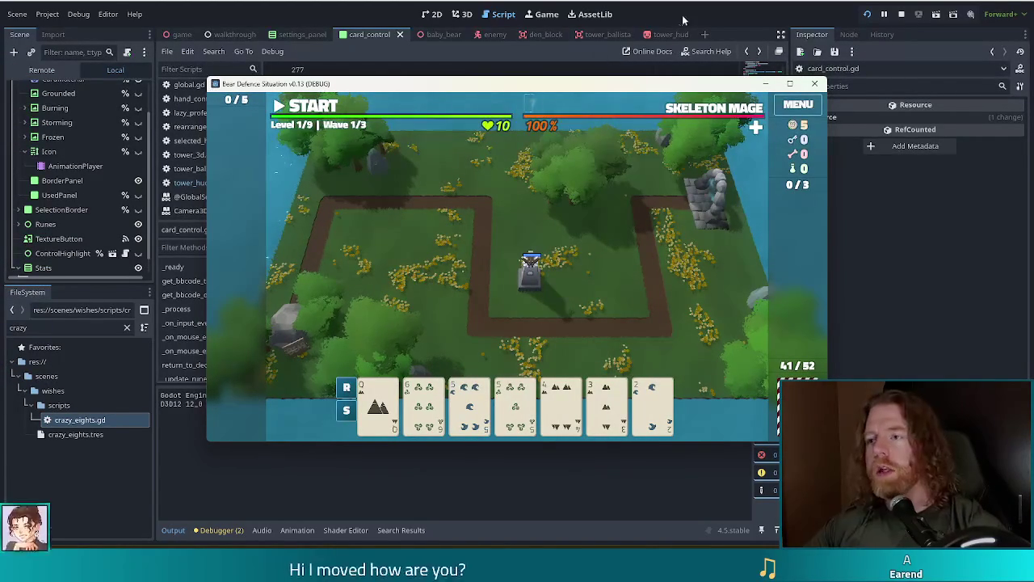
pyautogui.click(901, 14)
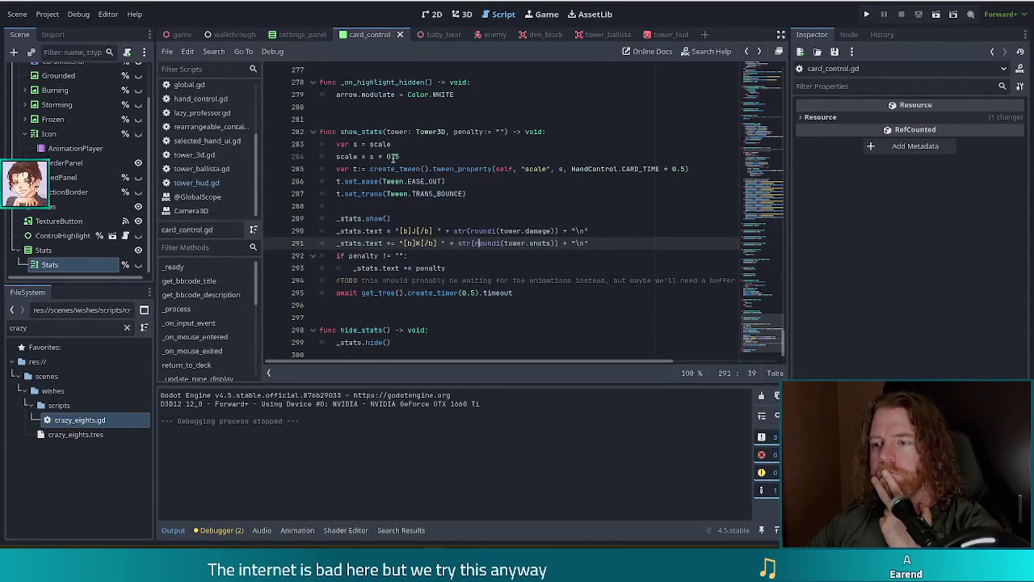
# Change the line-284 stats scale from 0.5 to 1.1, then test it by playing the 4 of Earth in a new game.
pyautogui.doubleClick(392, 156)
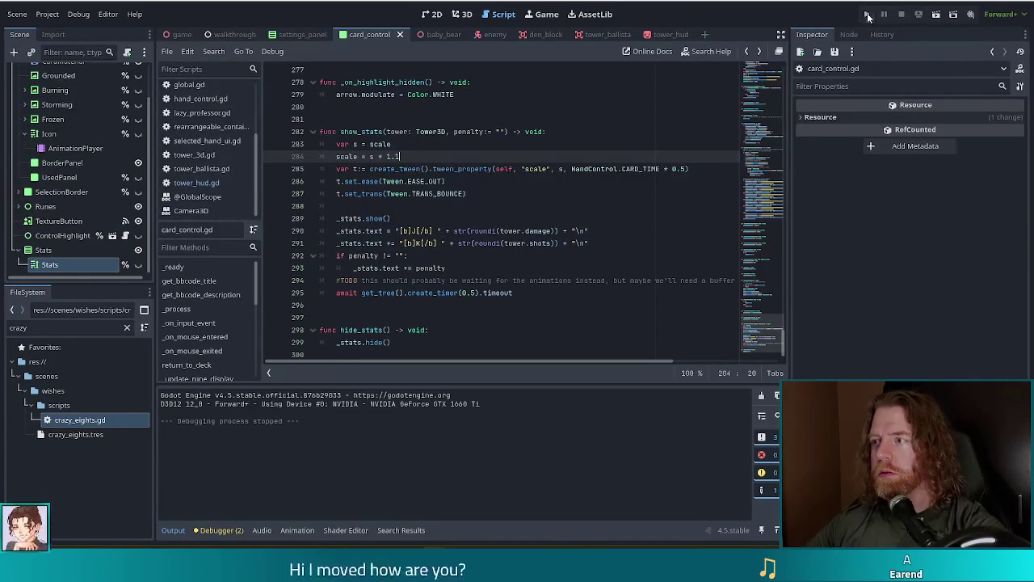
pyautogui.press('F5')
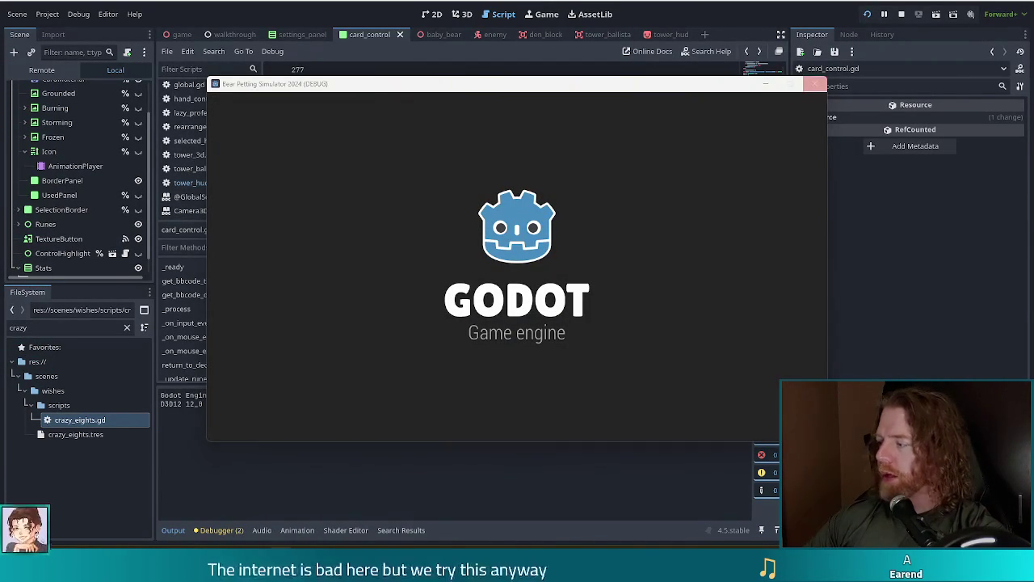
pyautogui.click(960, 192)
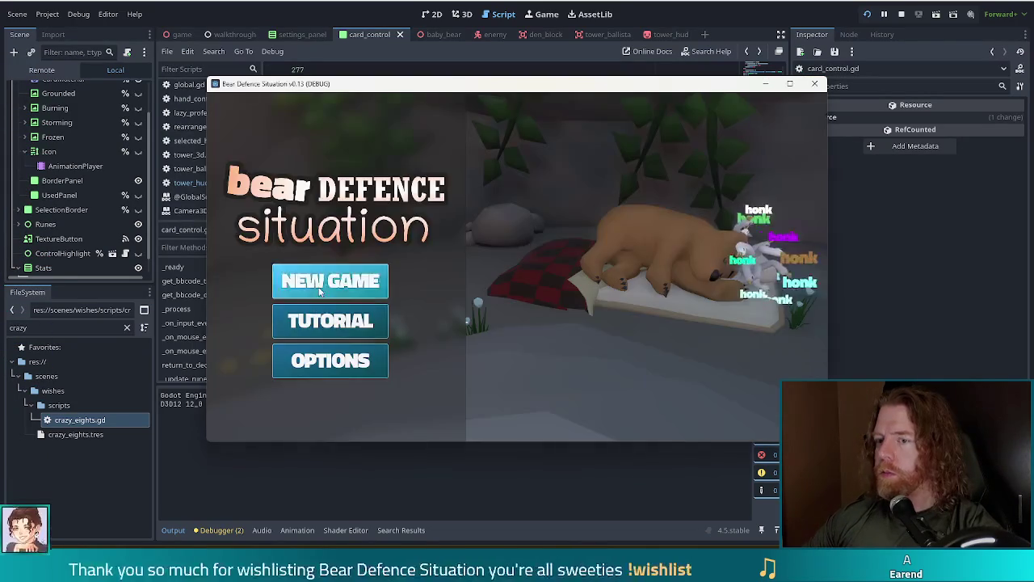
pyautogui.click(318, 287)
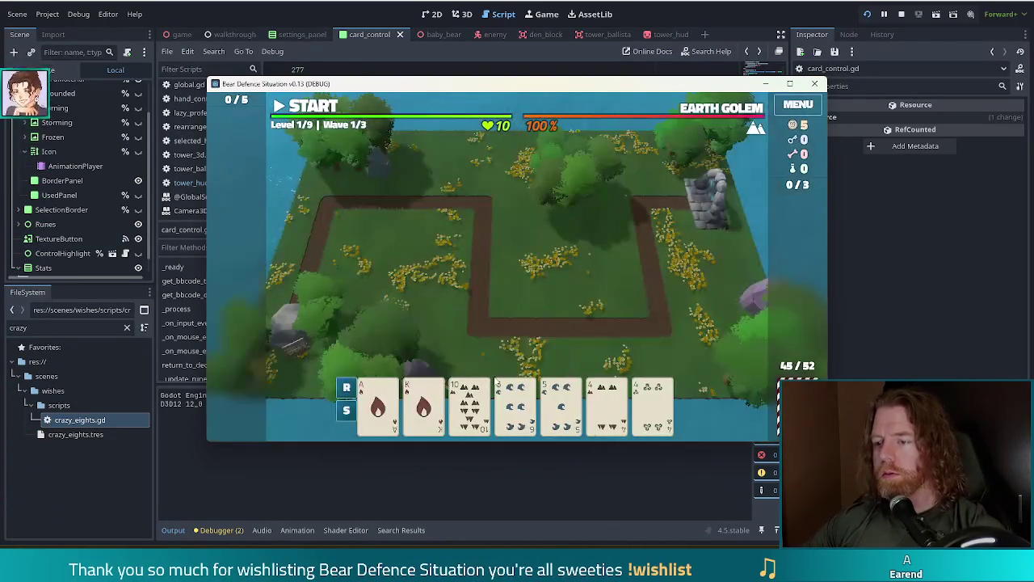
pyautogui.moveTo(612, 415)
pyautogui.moveTo(615, 416); pyautogui.dragTo(577, 243)
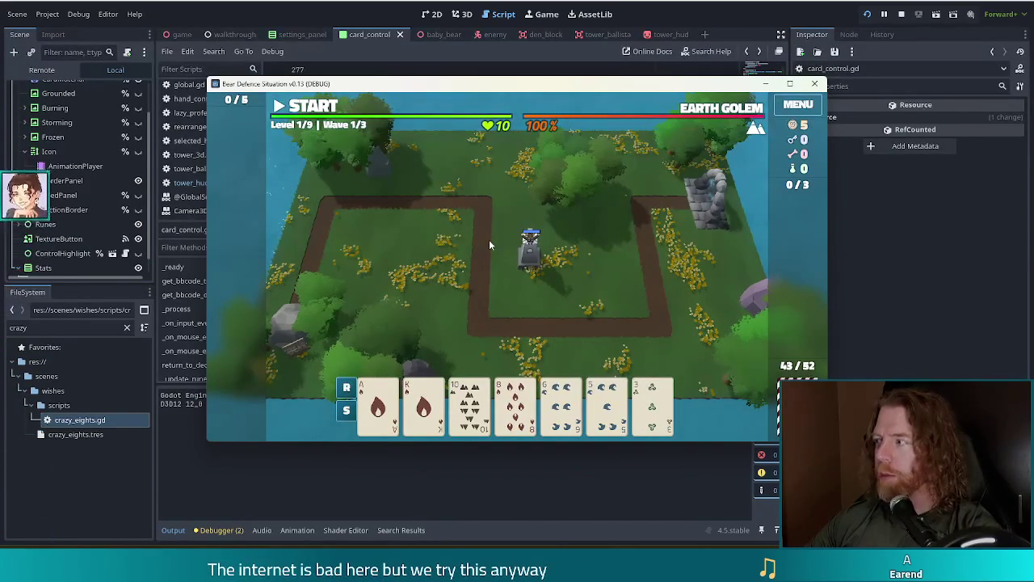
pyautogui.press('F8')
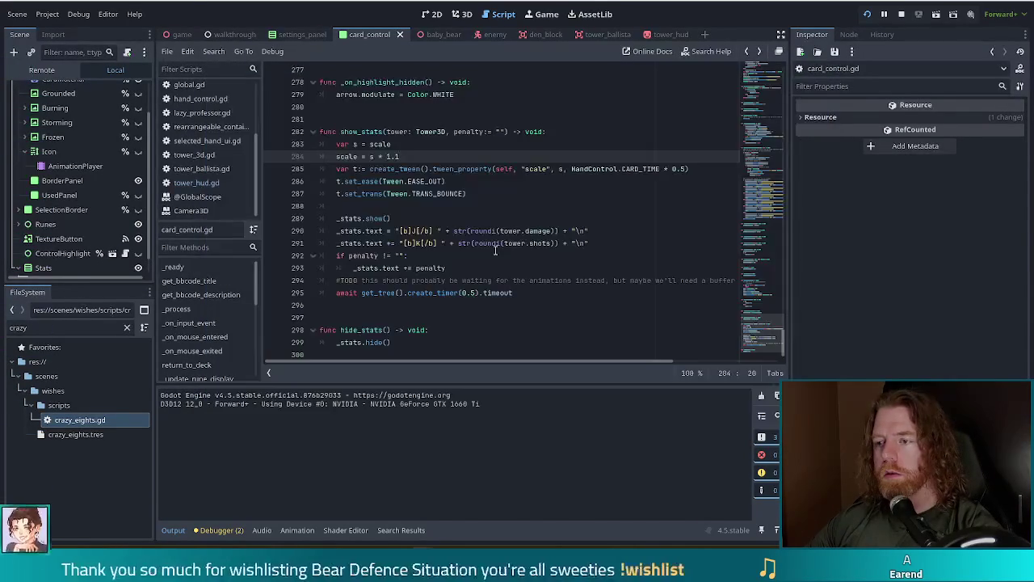
# In game.gd, change the line-630 scoring tween from Tween.EASE_OUT to Tween.EASE_IN.
pyautogui.scroll(3, 181, 162)
pyautogui.click(183, 145)
pyautogui.click(458, 218)
pyautogui.scroll(7, 566, 242)
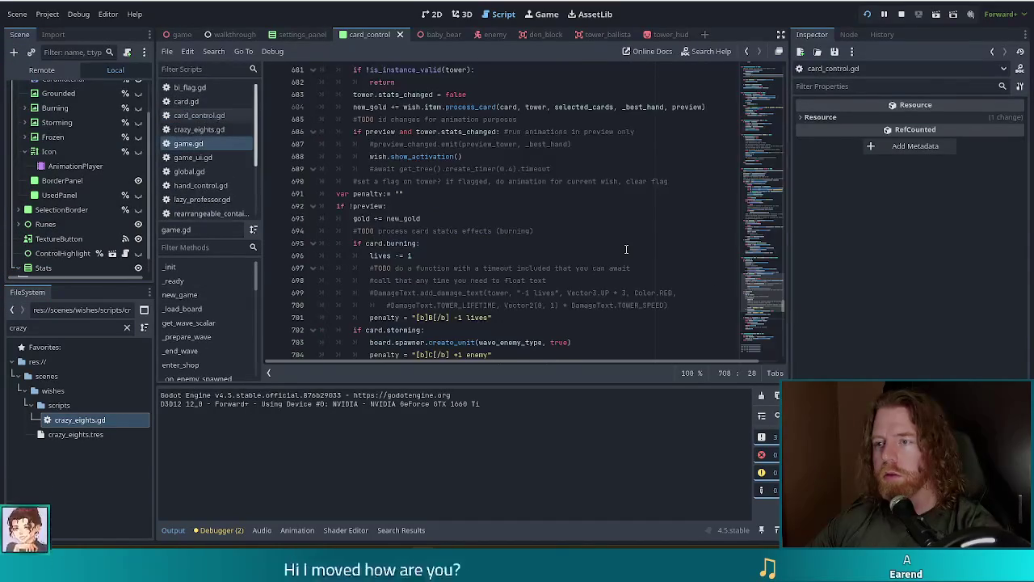
pyautogui.scroll(3, 626, 248)
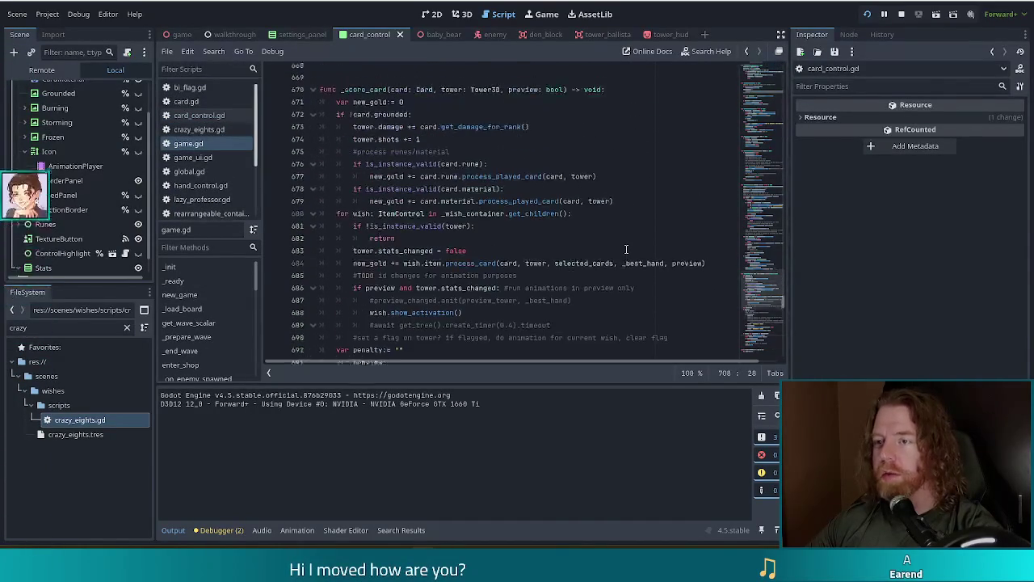
pyautogui.scroll(1, 627, 249)
pyautogui.scroll(15, 626, 248)
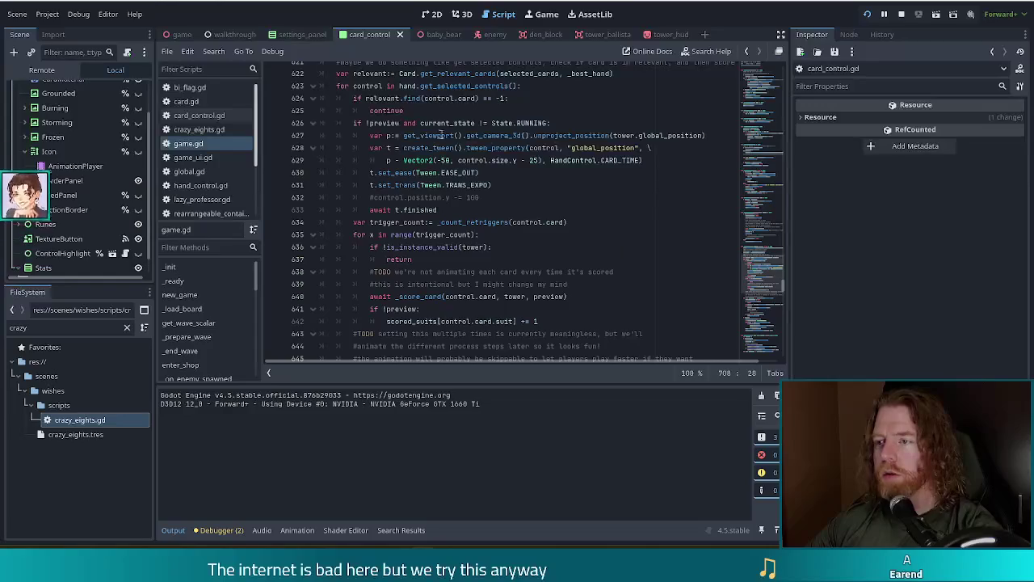
pyautogui.click(466, 172)
pyautogui.press('BackSpace')
pyautogui.press('Delete')
pyautogui.press('Delete')
pyautogui.write('IN')
# Save and test by playing the Ace of Earth and Ace of Fire as a second Ballista.
pyautogui.hotkey('ctrl', 's')
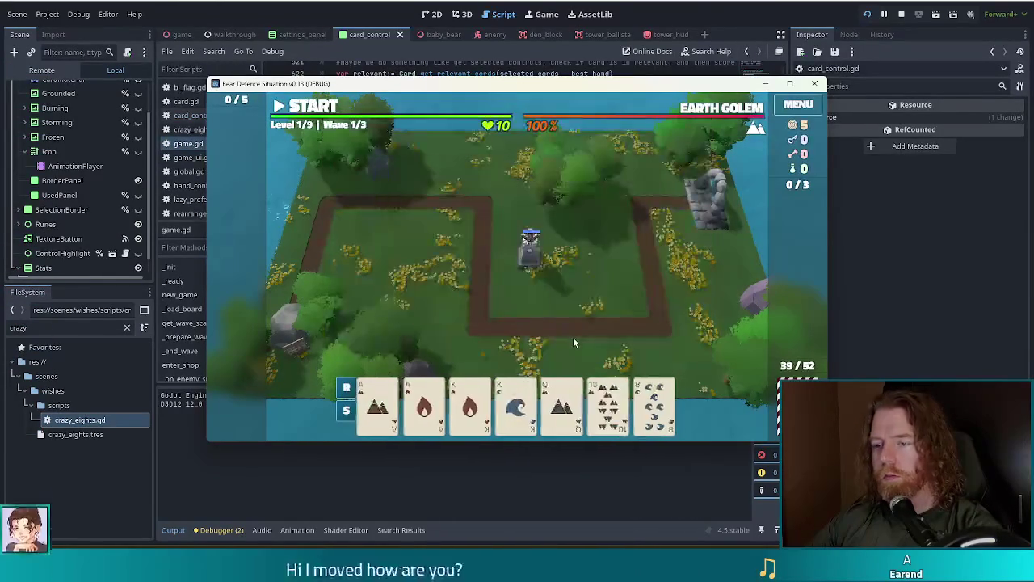
pyautogui.click(379, 404)
pyautogui.click(423, 404)
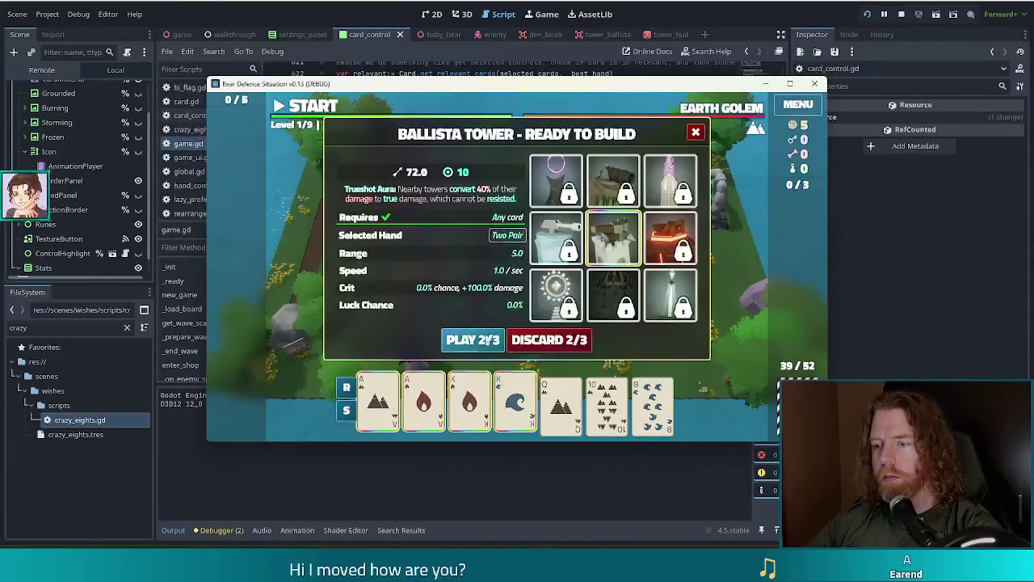
pyautogui.click(475, 339)
pyautogui.click(578, 265)
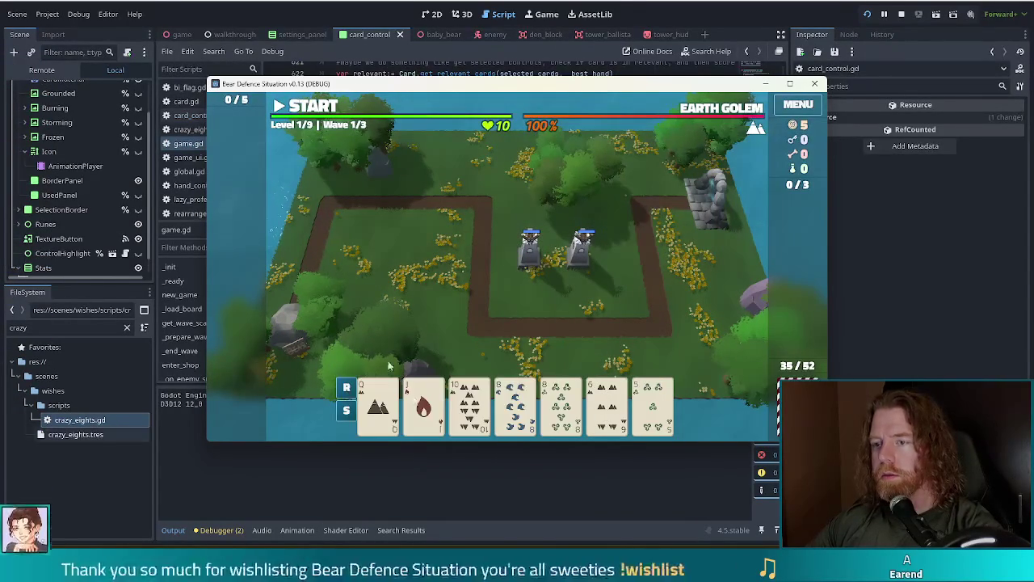
pyautogui.press('F8')
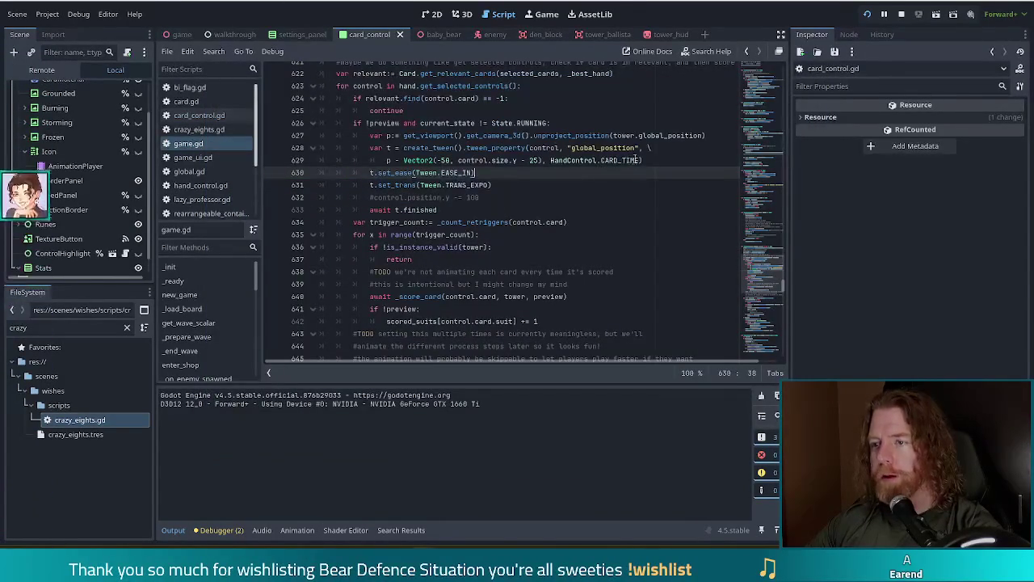
# Switch line 631's Tween.TRANS_EXPO to Tween.TRANS_CUBIC, then test by playing a pair of 8s.
pyautogui.click(477, 185)
pyautogui.doubleClick(477, 185)
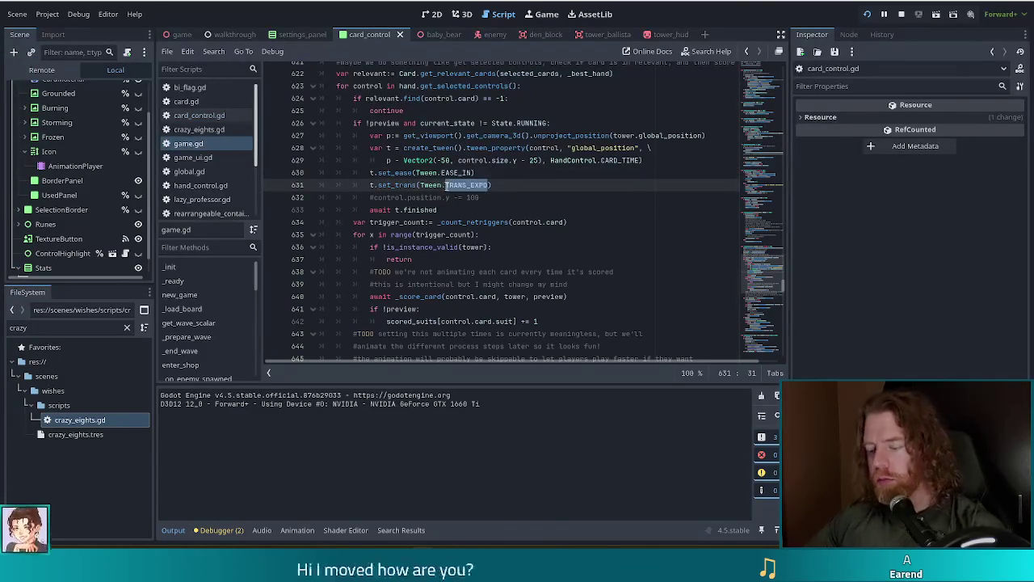
pyautogui.write('TRA')
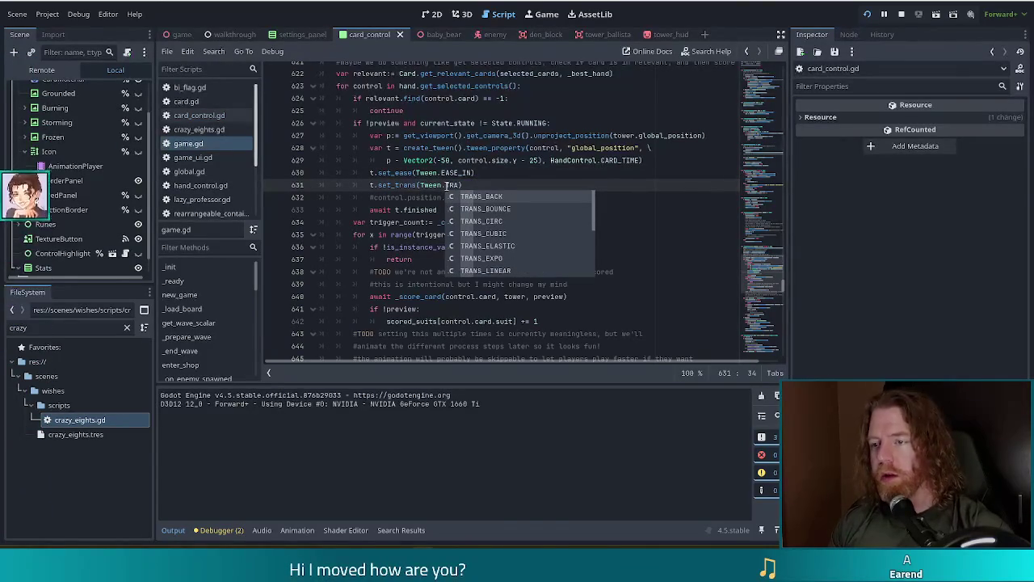
pyautogui.press('F5')
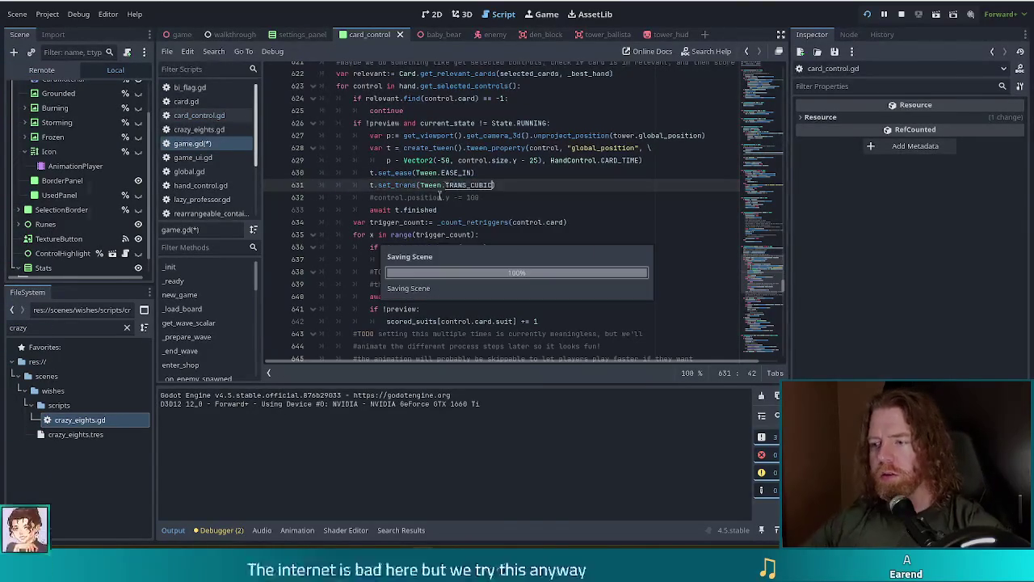
pyautogui.click(515, 404)
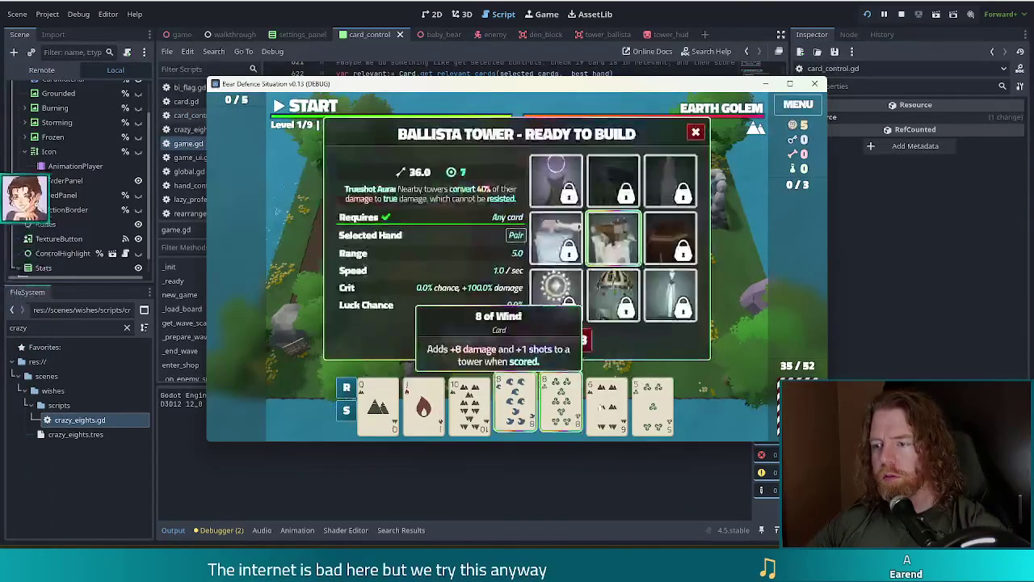
pyautogui.click(561, 404)
pyautogui.click(452, 346)
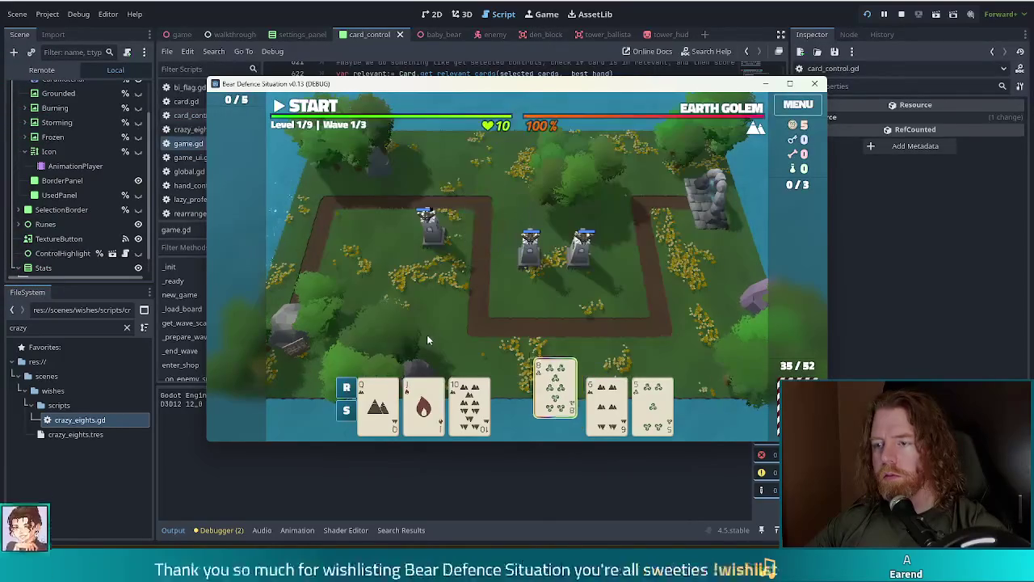
# Jump to the CARD_TIME definition in hand_control.gd, where it is 0.5.
pyautogui.click(474, 4)
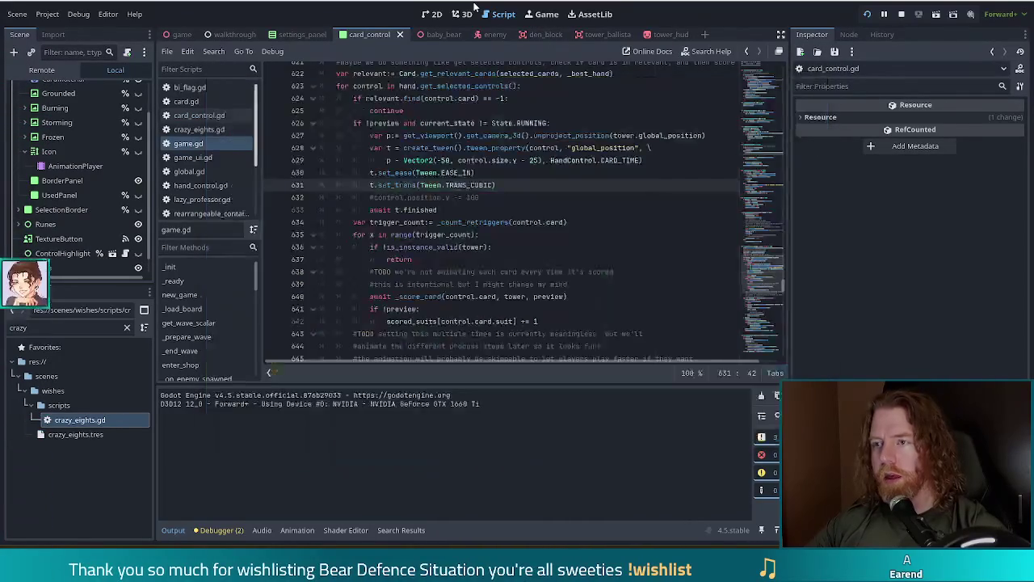
pyautogui.click(614, 161)
pyautogui.keyDown('ctrl'); pyautogui.click(613, 161); pyautogui.keyUp('ctrl')
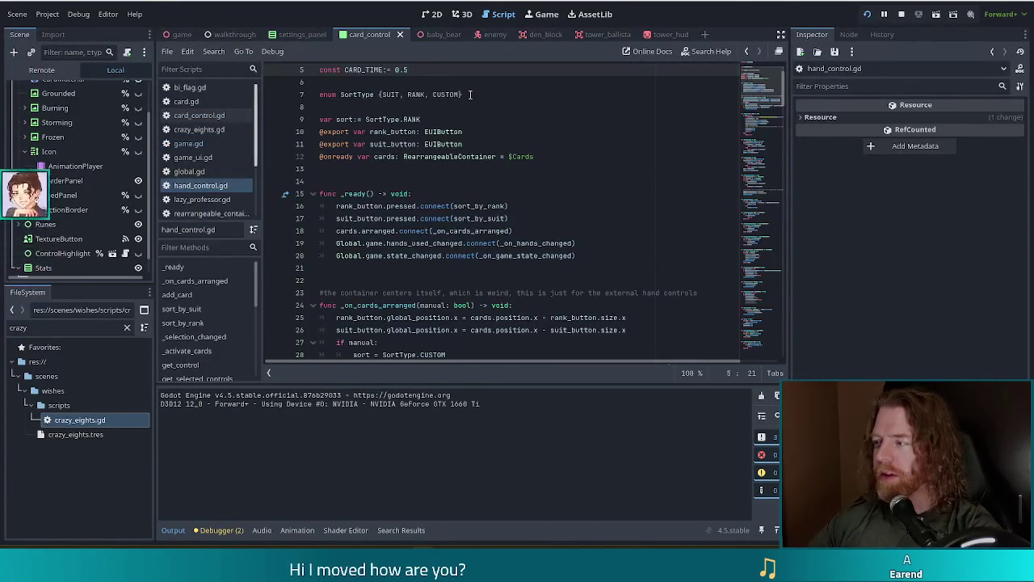
pyautogui.click(867, 15)
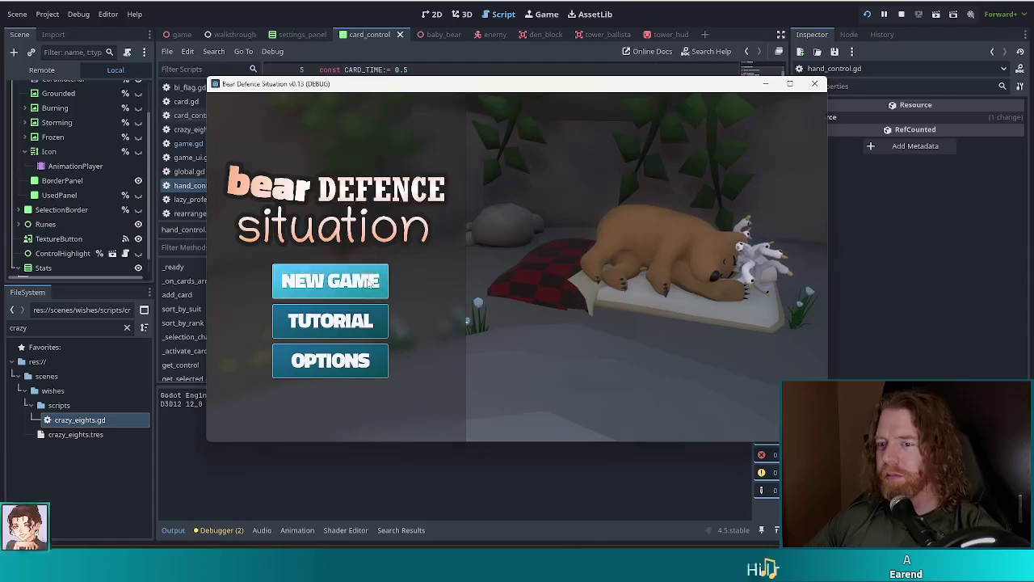
pyautogui.click(380, 282)
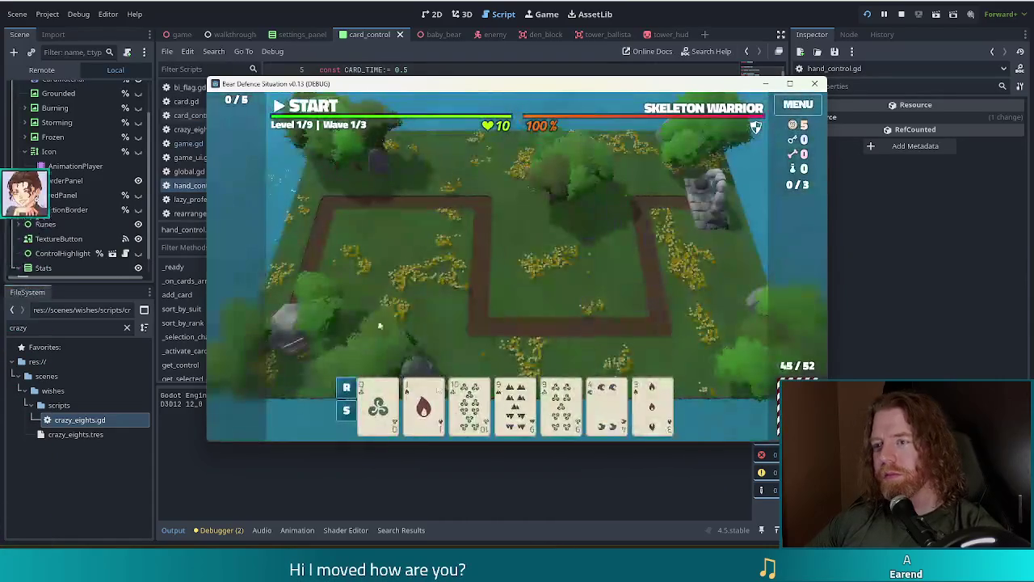
pyautogui.click(562, 407)
pyautogui.click(607, 406)
pyautogui.click(653, 406)
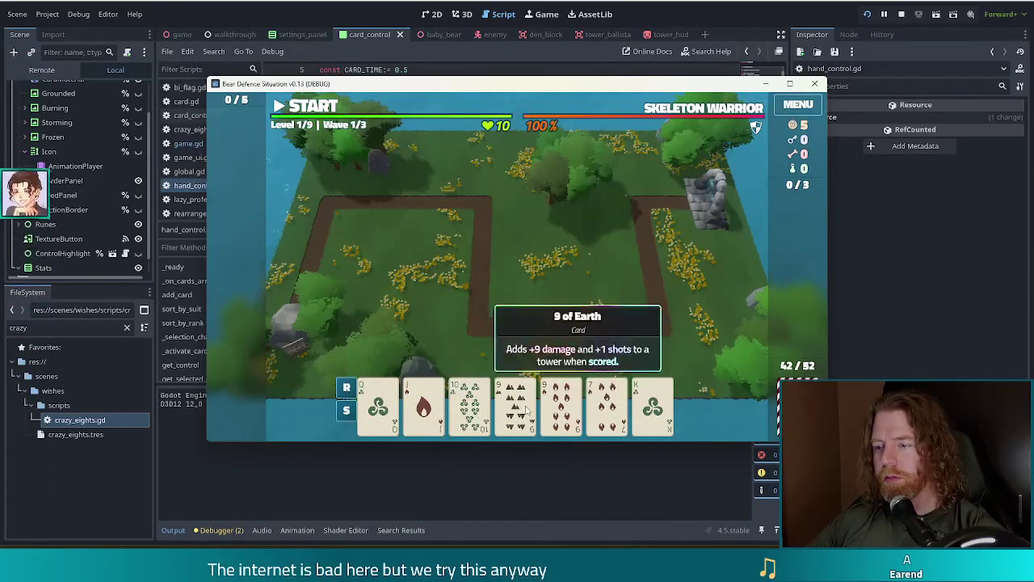
pyautogui.press('r')
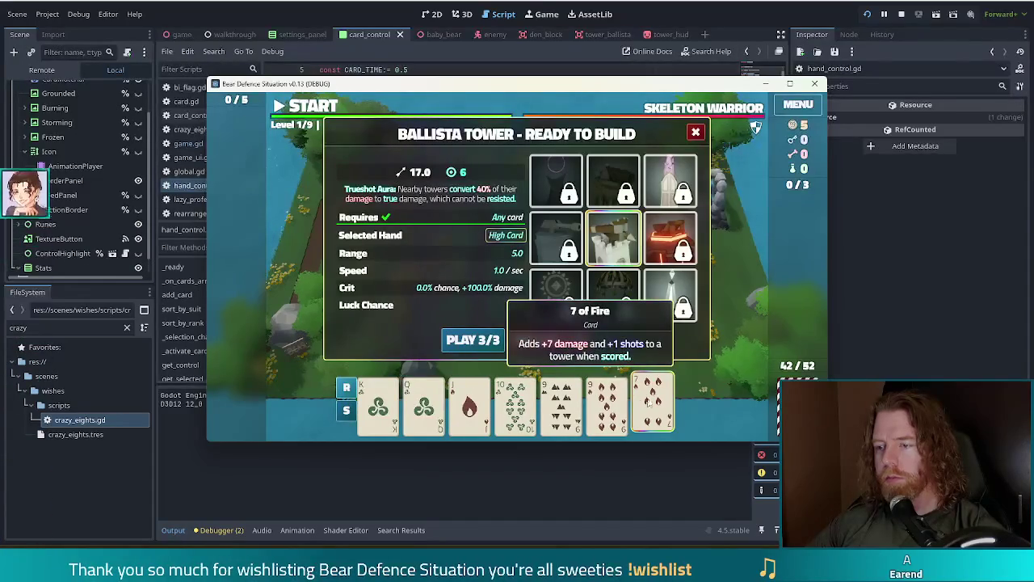
pyautogui.click(568, 346)
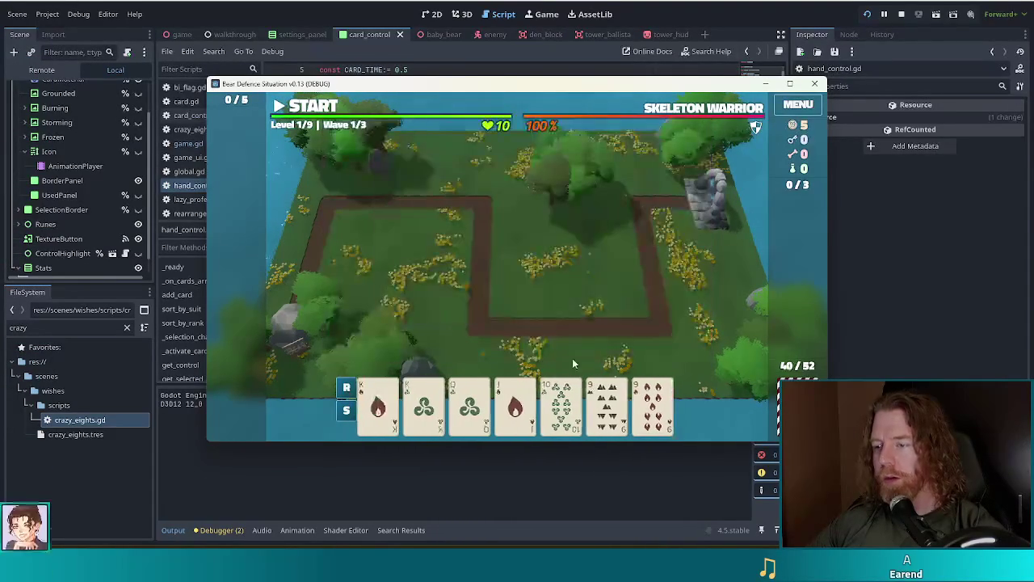
pyautogui.click(379, 404)
pyautogui.click(423, 404)
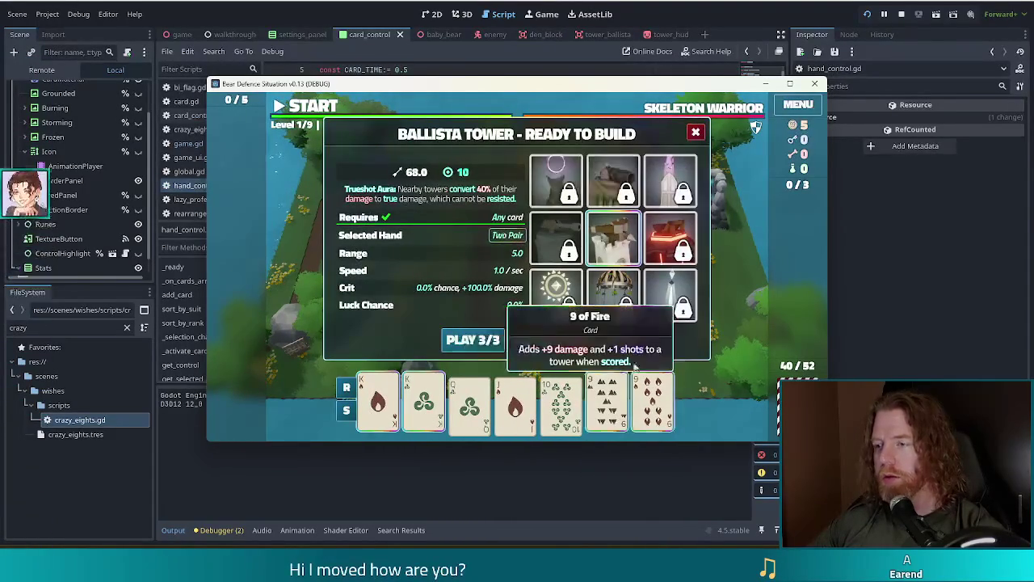
pyautogui.click(472, 342)
pyautogui.click(526, 287)
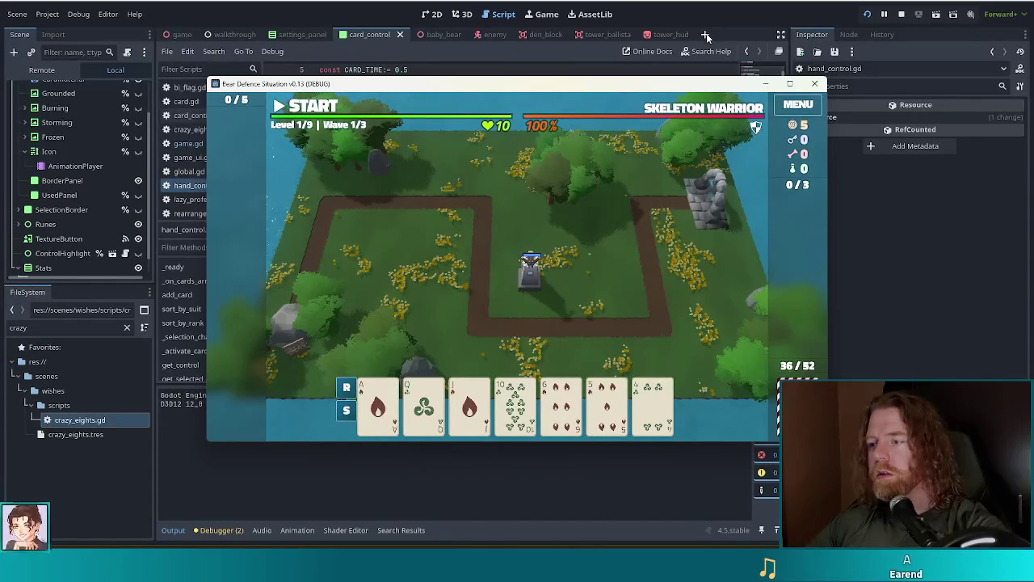
pyautogui.press('F8')
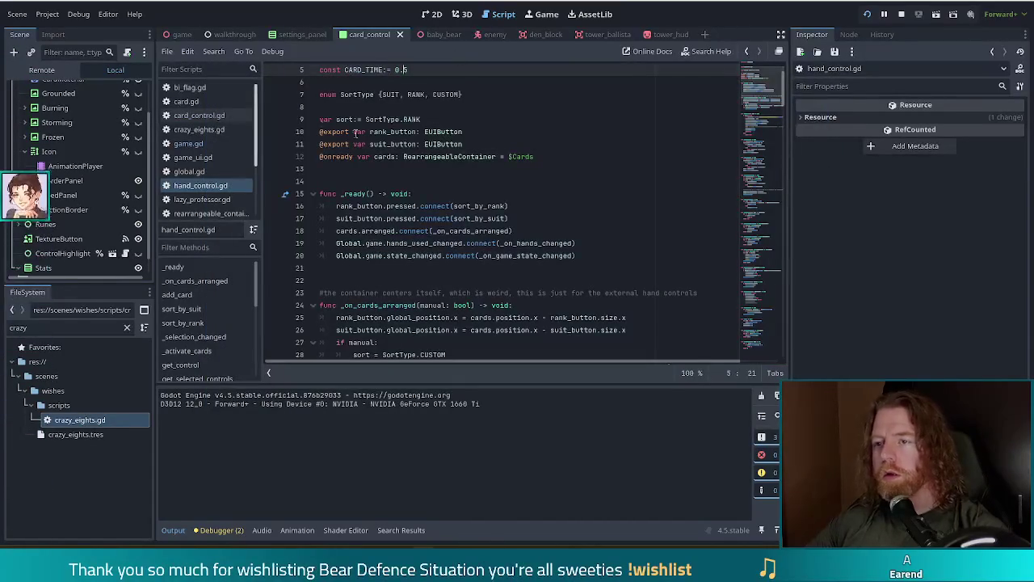
# Open card_control.gd at the show_stats scale line and relaunch the game, selecting a 6.
pyautogui.click(191, 143)
pyautogui.click(198, 115)
pyautogui.click(431, 157)
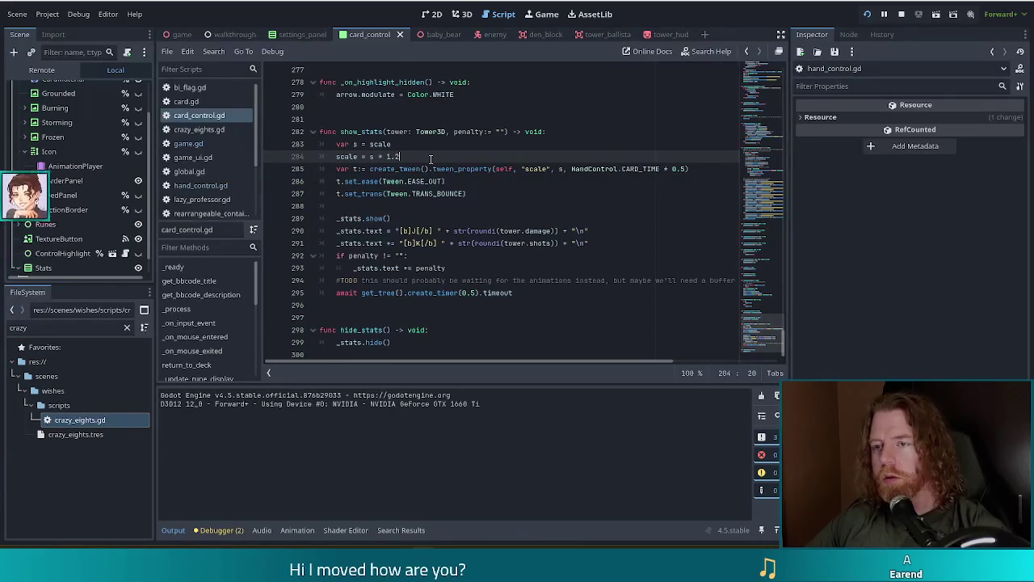
pyautogui.press('F5')
pyautogui.click(527, 273)
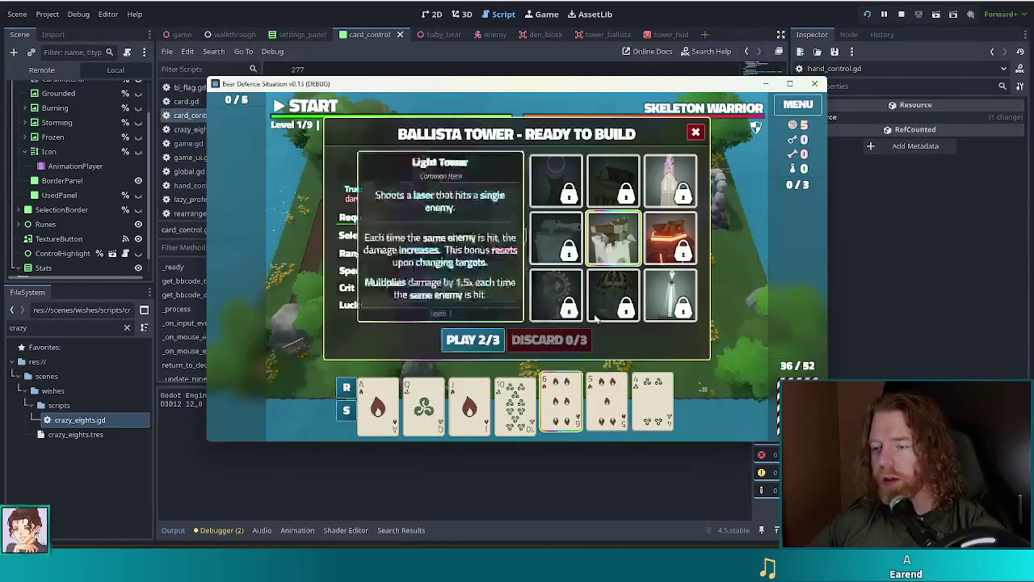
# Redraw with the console's discard command and place a second Ballista beside the first.
pyautogui.press('quoteleft')
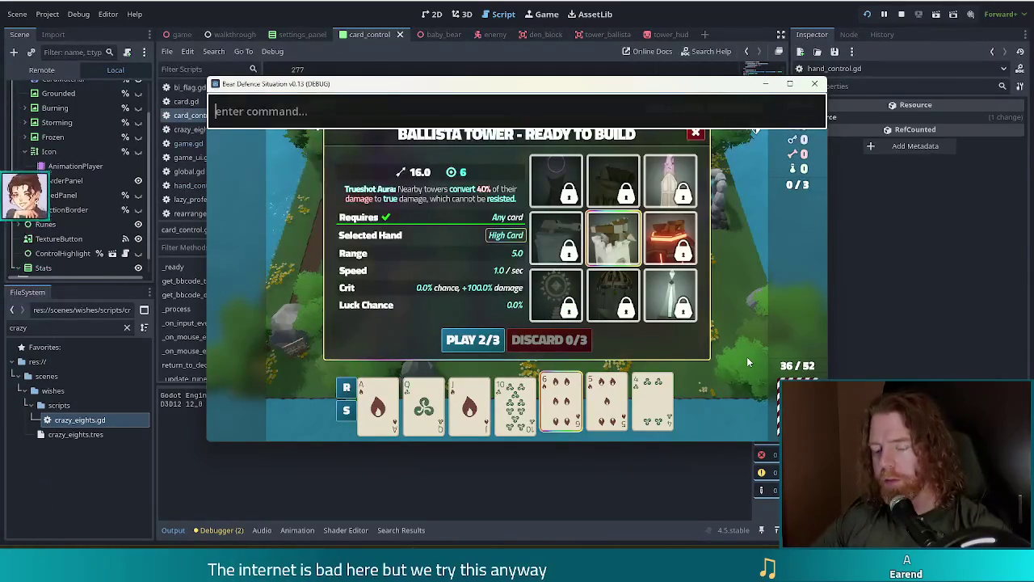
pyautogui.write('discard')
pyautogui.press('Return')
pyautogui.press('quoteleft')
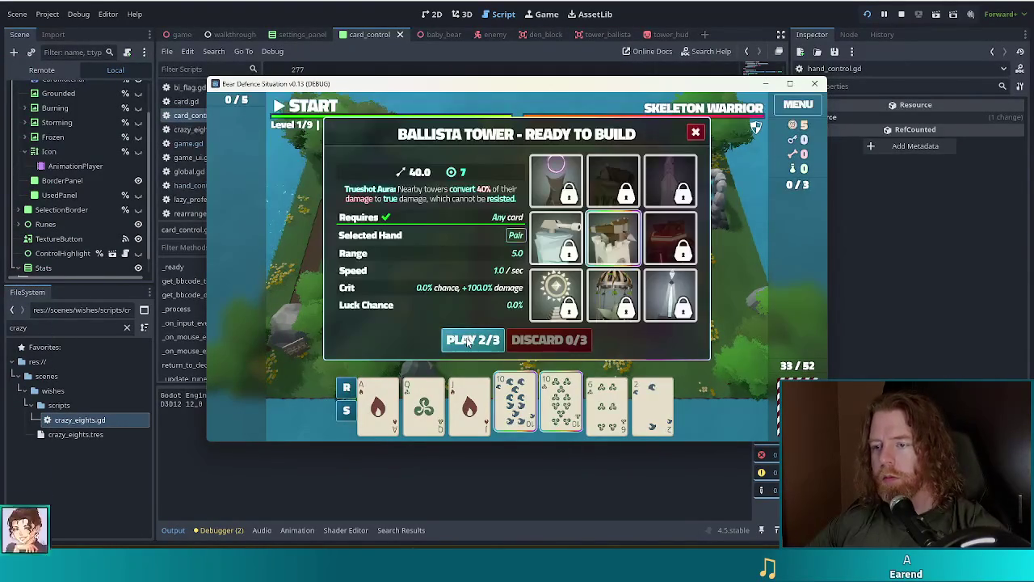
pyautogui.click(474, 342)
pyautogui.click(588, 275)
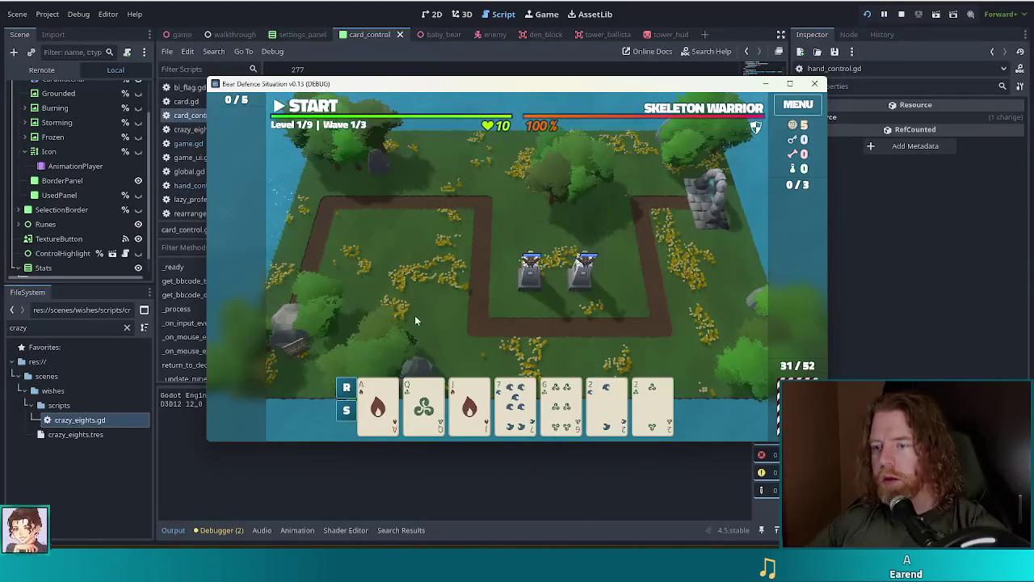
# Add the Jackpot wish with the debug console's add_wish command.
pyautogui.press('quoteleft')
pyautogui.write('discard')
pyautogui.hotkey('ctrl', 'a')
pyautogui.write('add_wish ackpot')
pyautogui.press('Return')
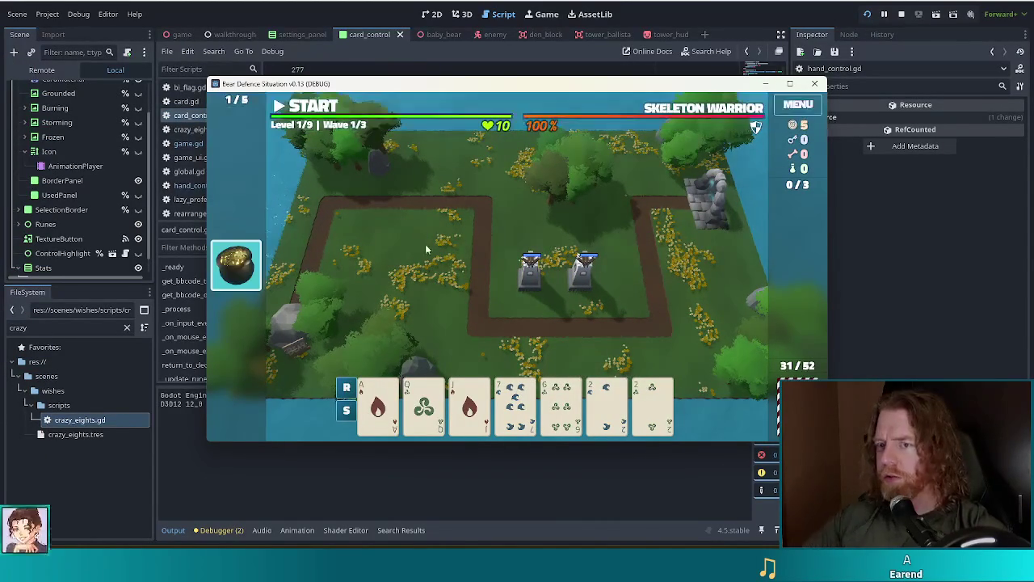
pyautogui.moveTo(239, 264)
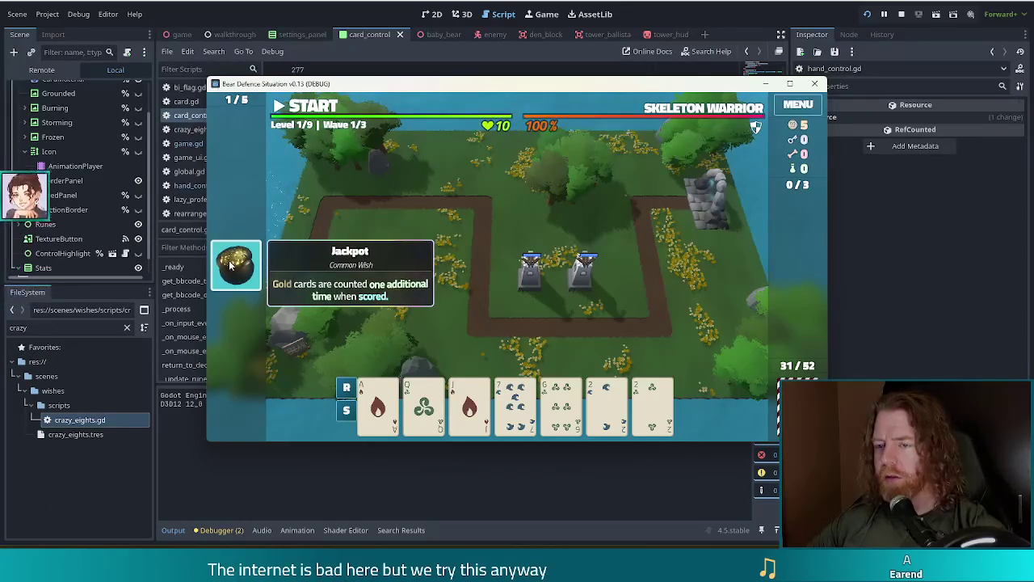
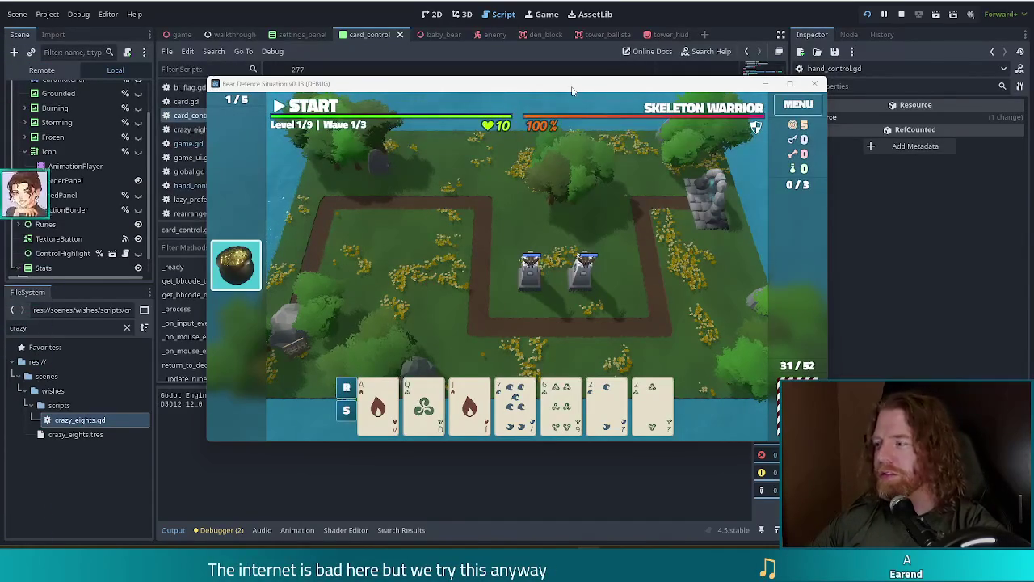
# Run the console command 'add_wish bi_flag' to add the Bi Flag rare wish.
pyautogui.moveTo(658, 90); pyautogui.dragTo(627, 86)
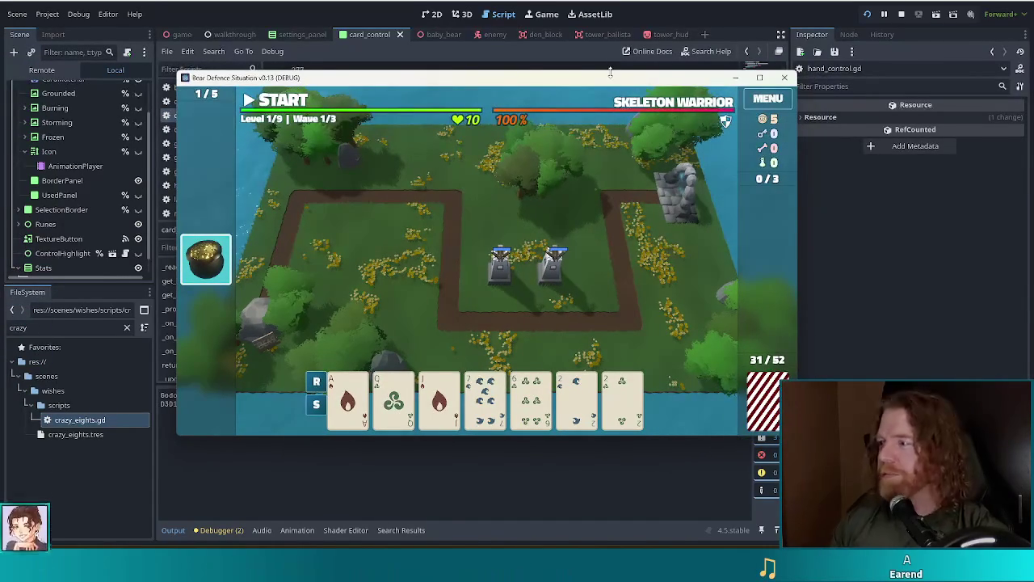
pyautogui.press('`')
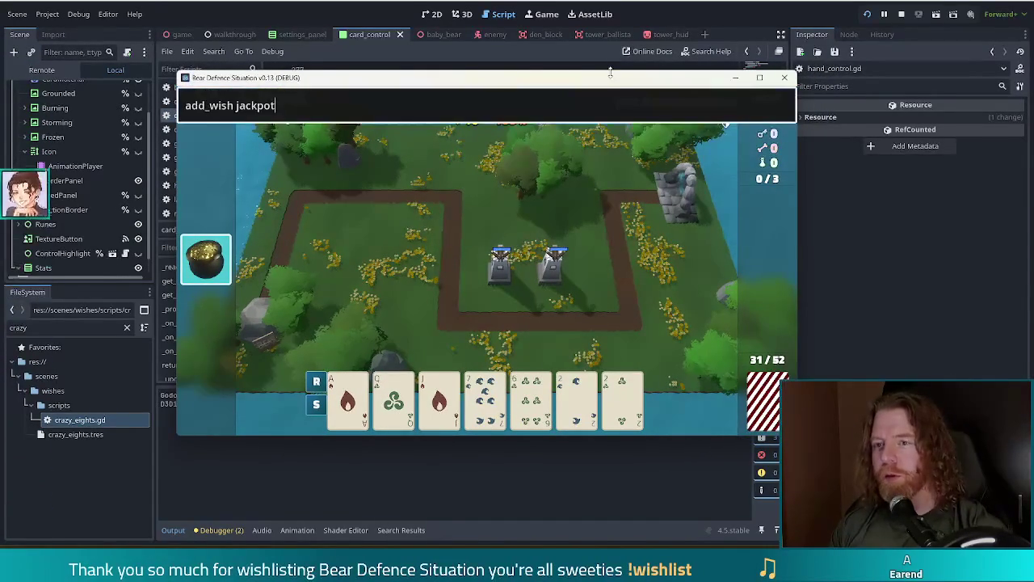
pyautogui.hotkey('ctrl', 'a')
pyautogui.write('add_wish bi_flag')
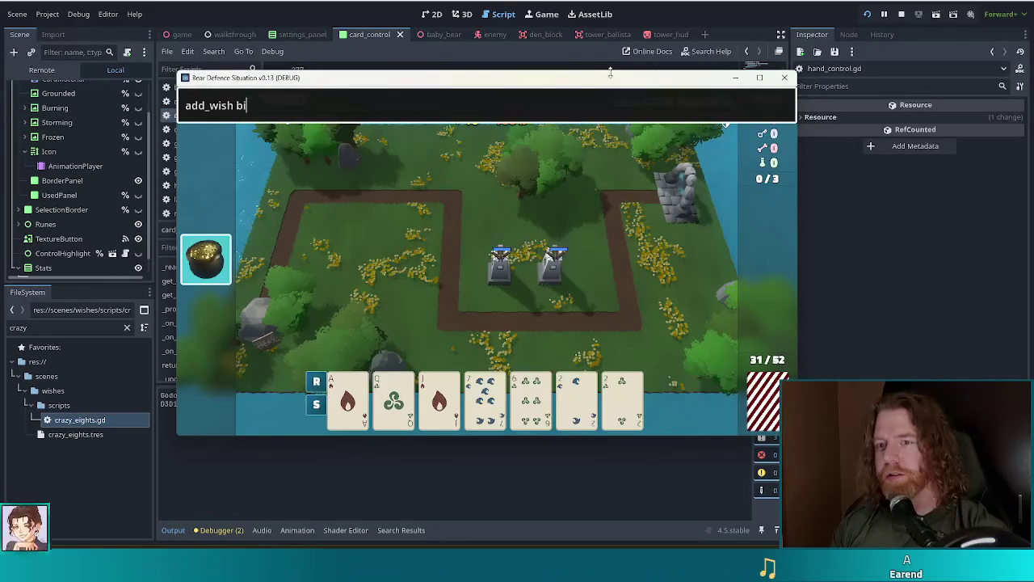
pyautogui.press('Return')
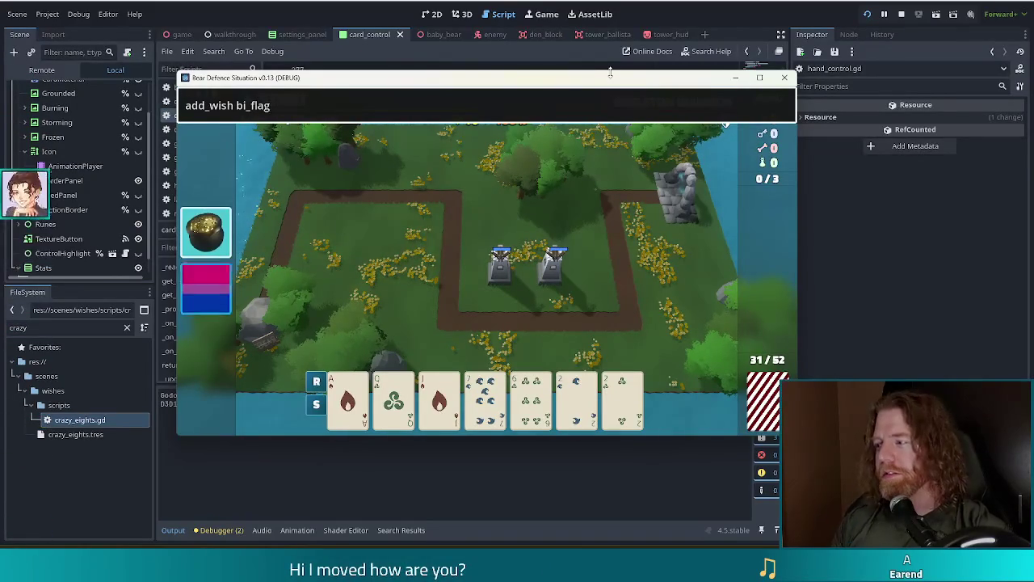
pyautogui.moveTo(206, 299)
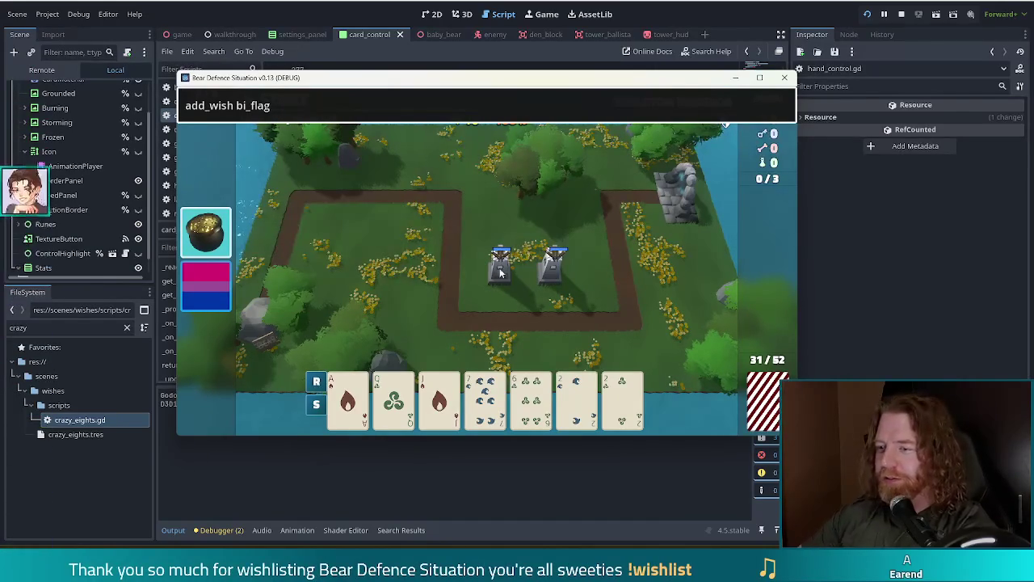
# Select the Queen, 7 of Water, 6 and 2 of Water as a Disaster hand.
pyautogui.click(394, 400)
pyautogui.click(485, 397)
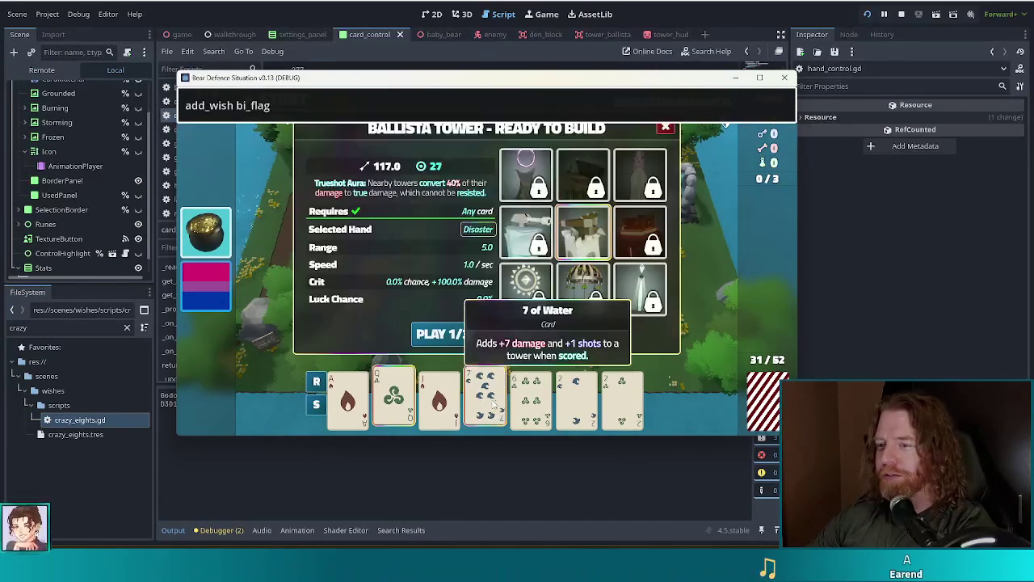
pyautogui.click(530, 397)
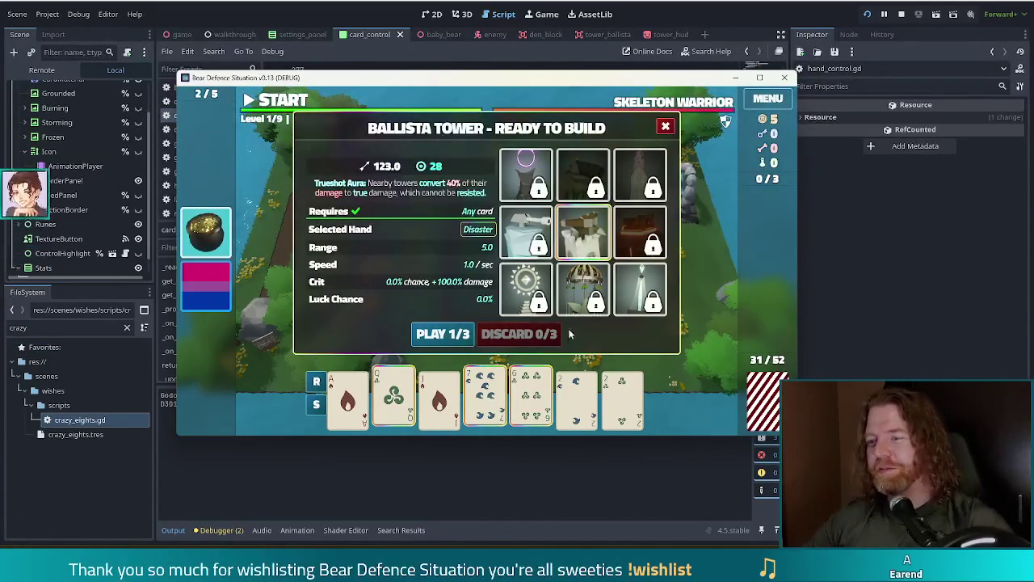
pyautogui.click(576, 396)
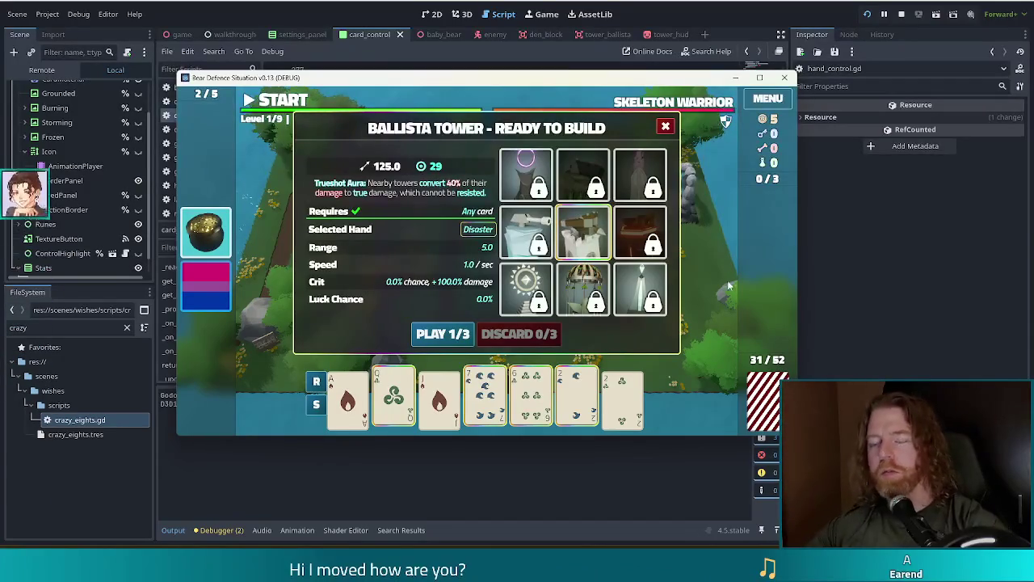
# Add three gold spells with the console command 'add_bottled_spell transmute_gold'.
pyautogui.click(665, 127)
pyautogui.press('`')
pyautogui.write('add_bottle')
pyautogui.press('BackSpace')
pyautogui.press('BackSpace')
pyautogui.write('tled_spell transmute_gold')
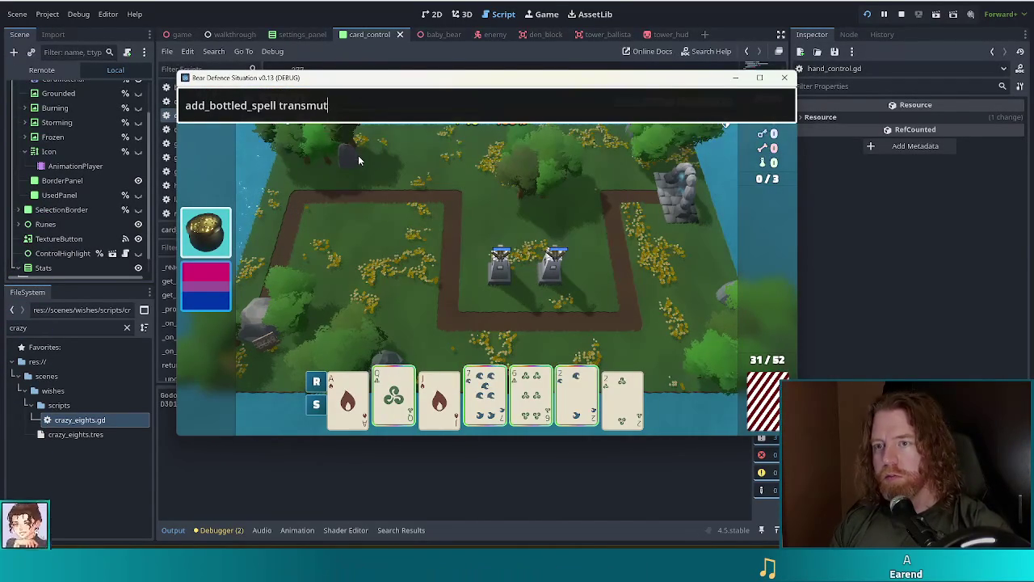
pyautogui.press('Return')
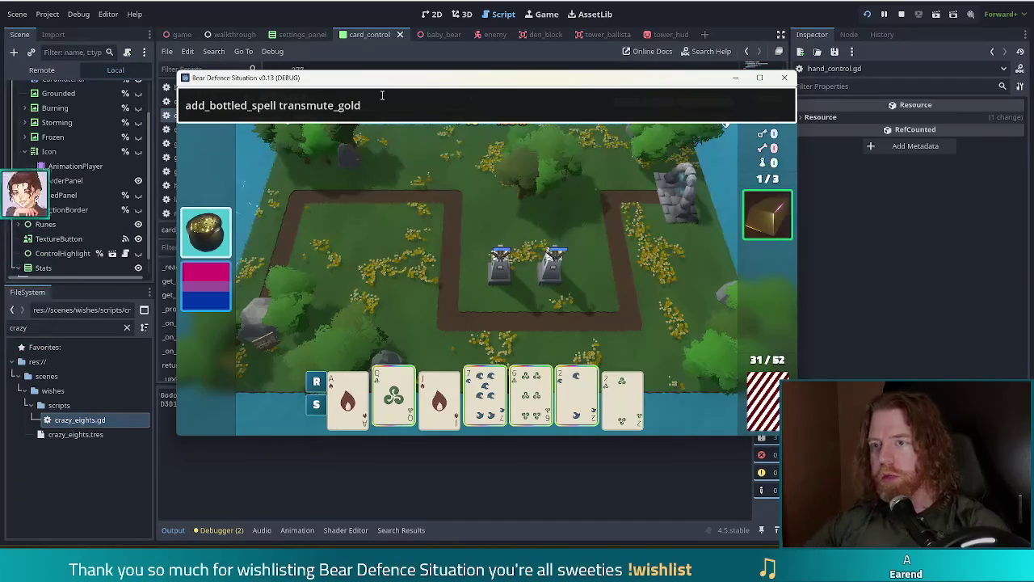
pyautogui.press('Return')
pyautogui.press('Return')
pyautogui.press('`')
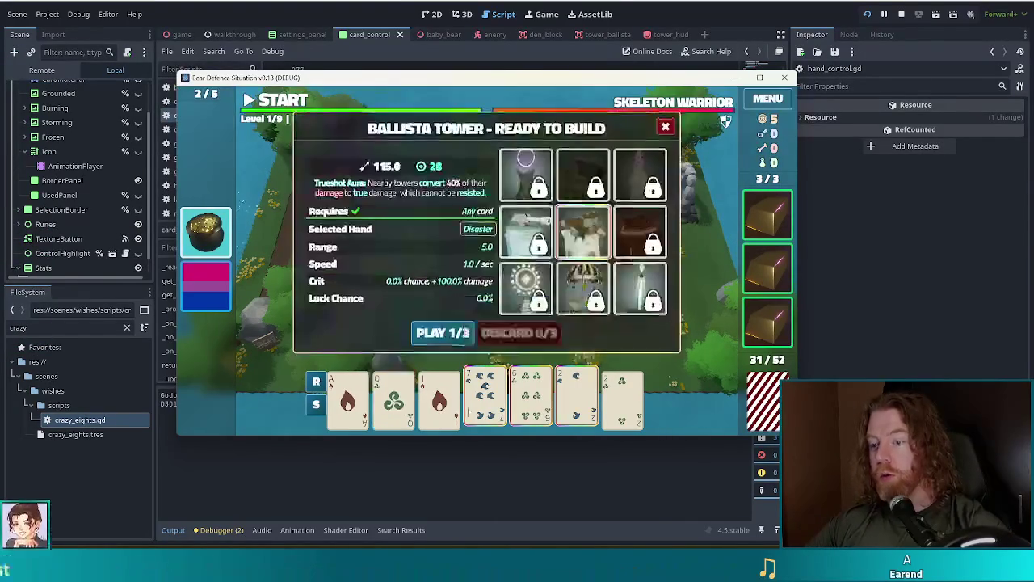
# Turn the last card, the 2 of Water and the 6 of Wind gold with the spells.
pyautogui.click(620, 408)
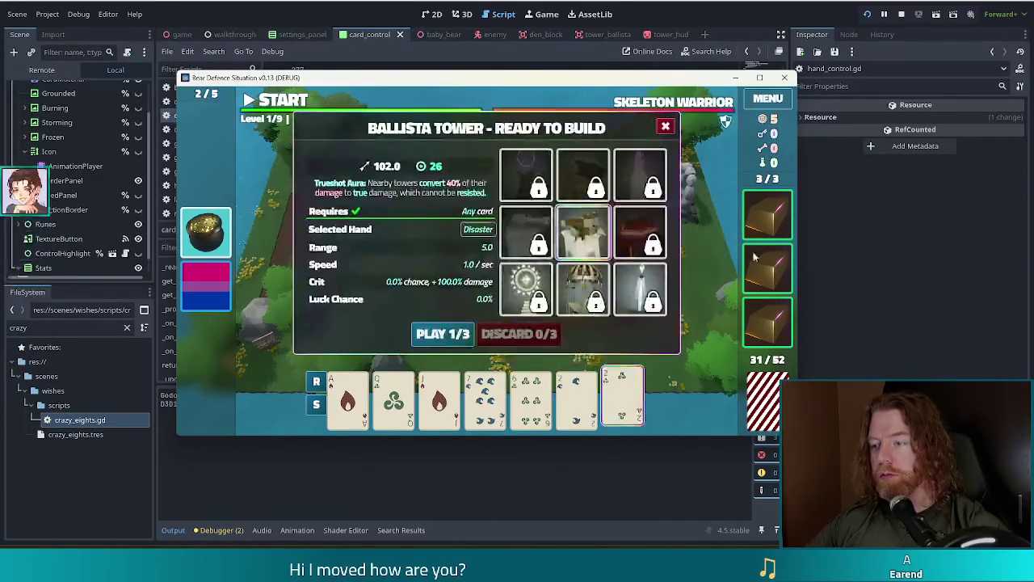
pyautogui.click(768, 214)
pyautogui.click(712, 200)
pyautogui.click(576, 400)
pyautogui.click(767, 266)
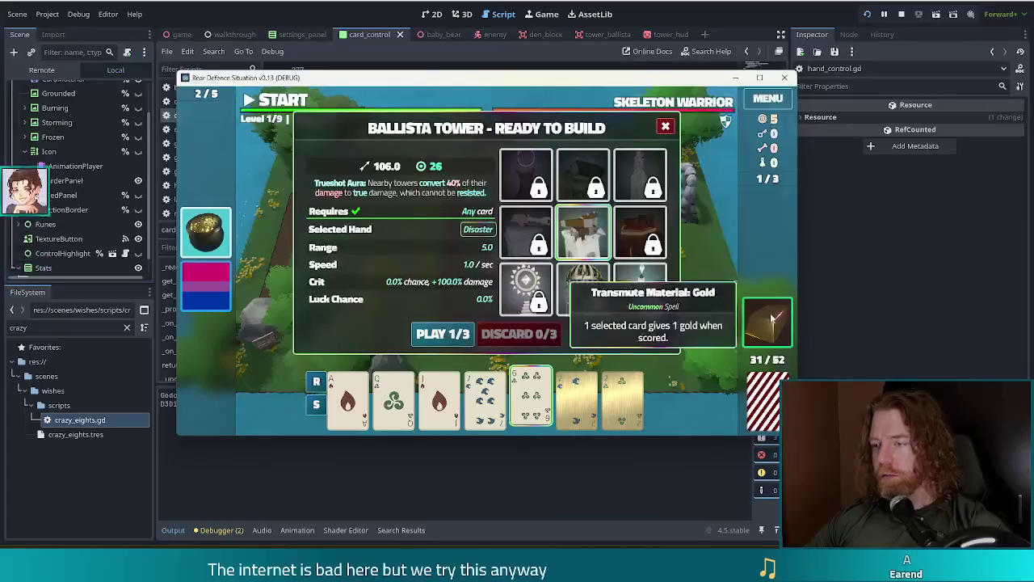
pyautogui.click(766, 212)
pyautogui.click(711, 202)
pyautogui.click(665, 126)
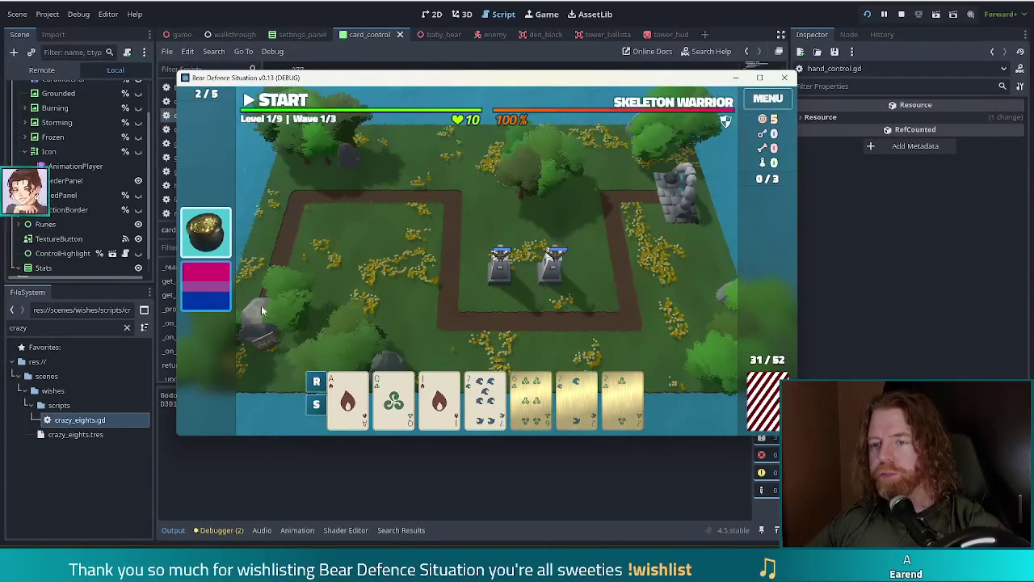
# Play the gold cards to build a 120-damage ballista inside the path's left loop.
pyautogui.moveTo(195, 230)
pyautogui.click(552, 260)
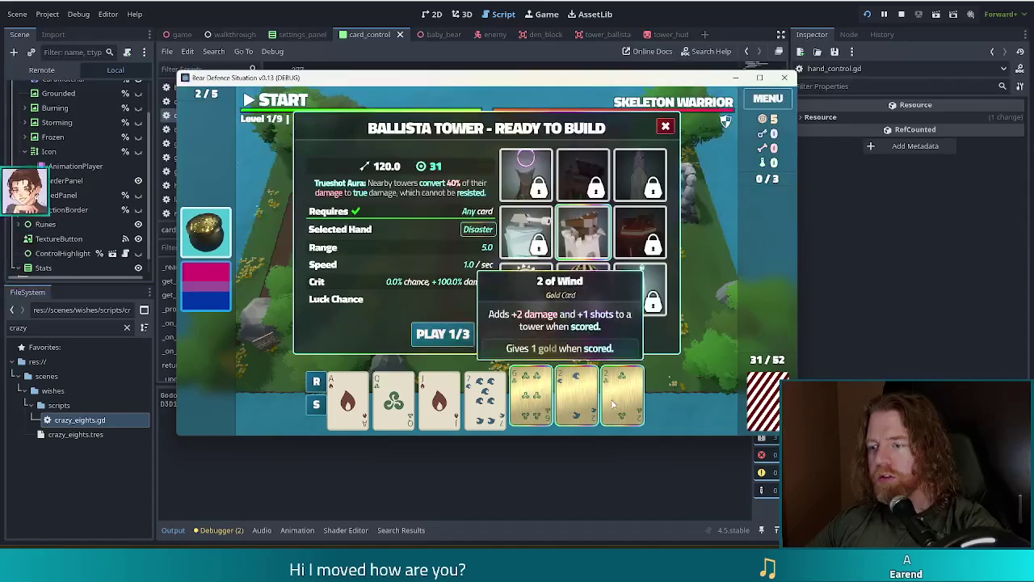
pyautogui.click(622, 404)
pyautogui.click(586, 404)
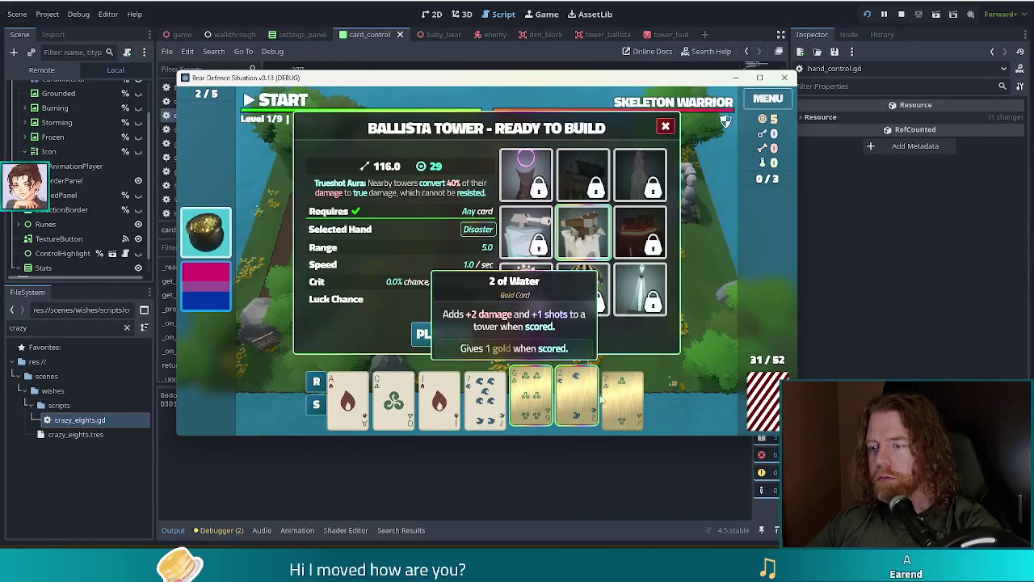
pyautogui.click(594, 402)
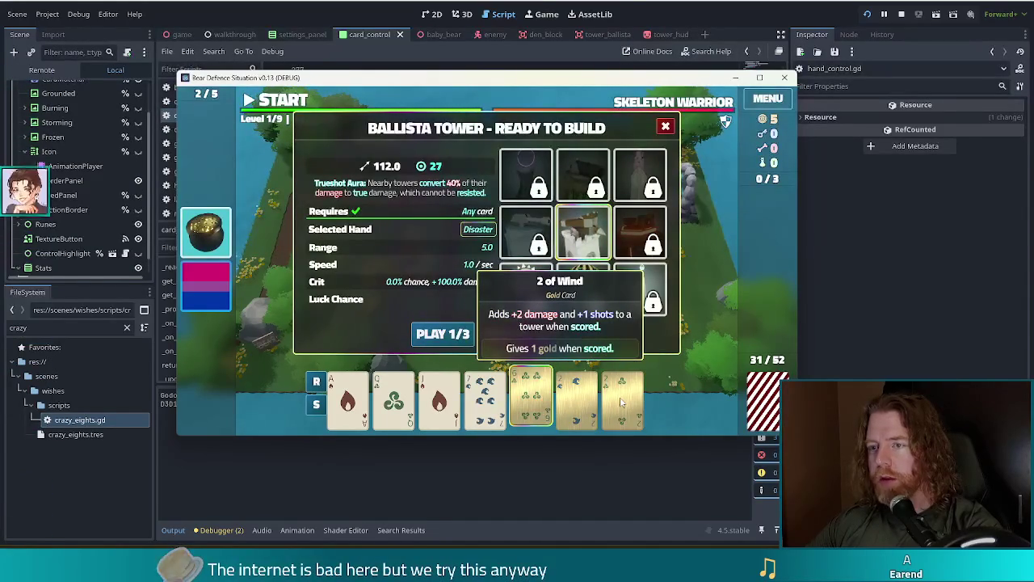
pyautogui.click(620, 401)
pyautogui.click(442, 333)
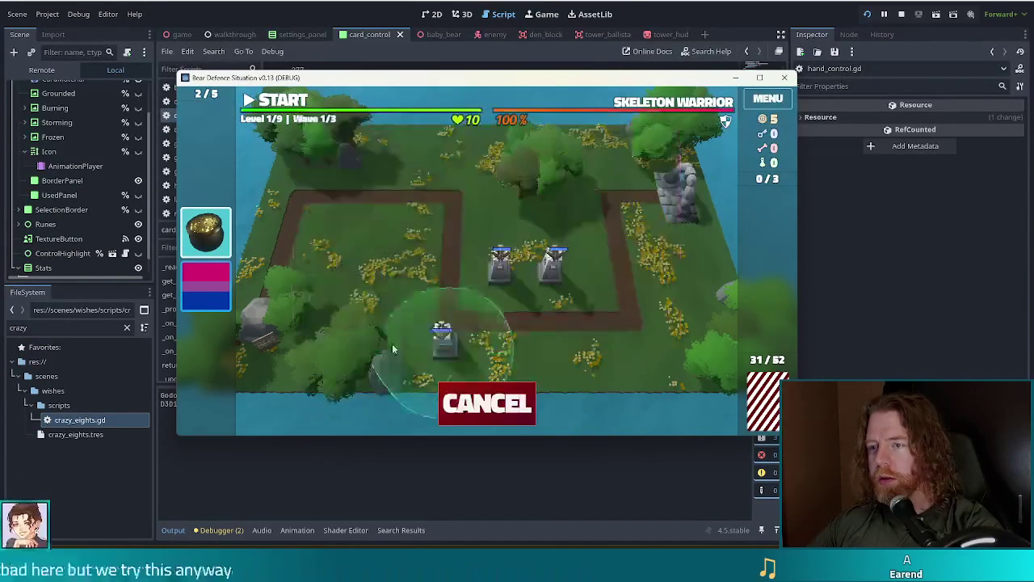
pyautogui.click(396, 231)
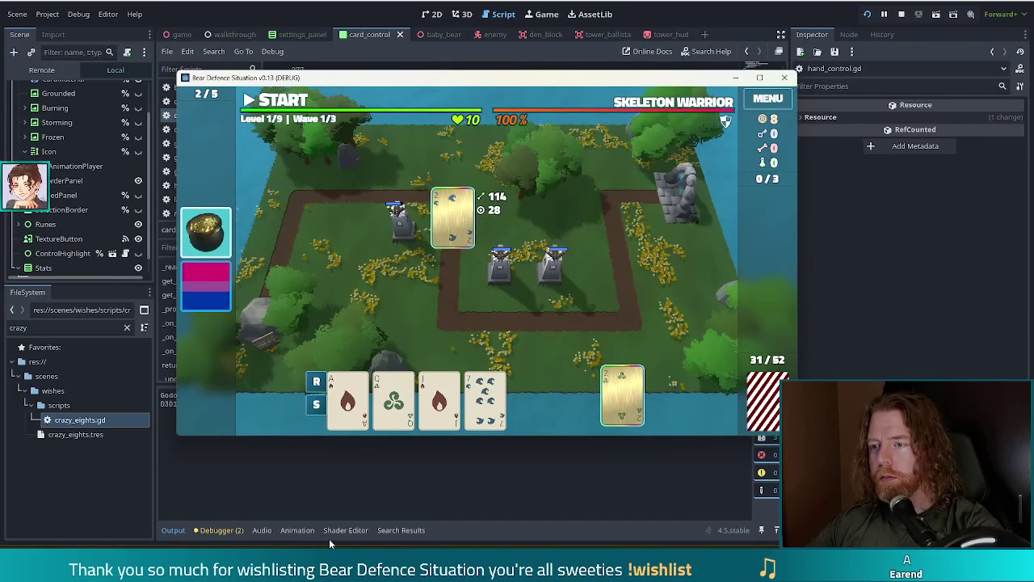
pyautogui.click(400, 232)
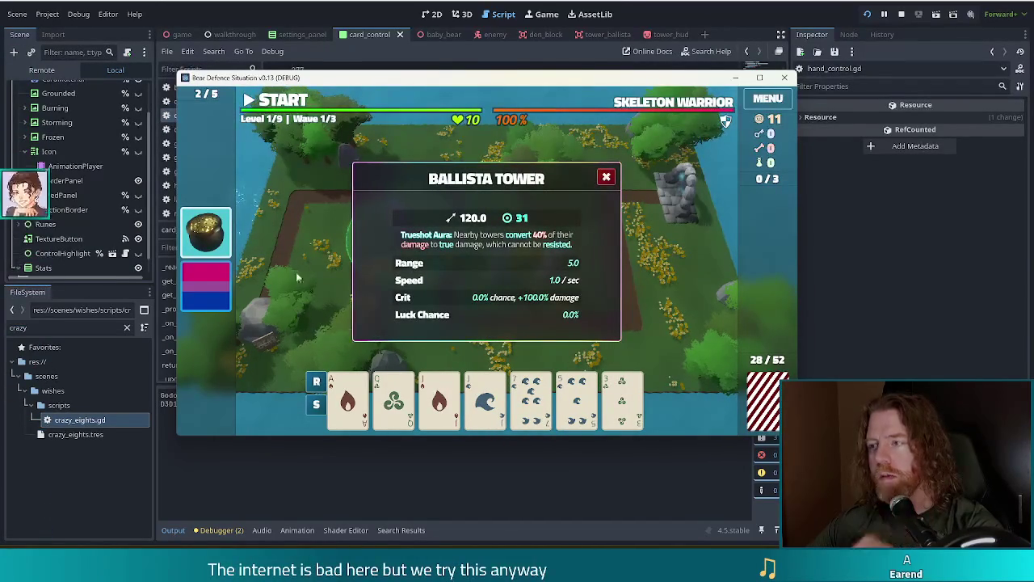
# Stop the game with F8 and review show_stats' damage and penalty lines in card_control.gd.
pyautogui.press('F8')
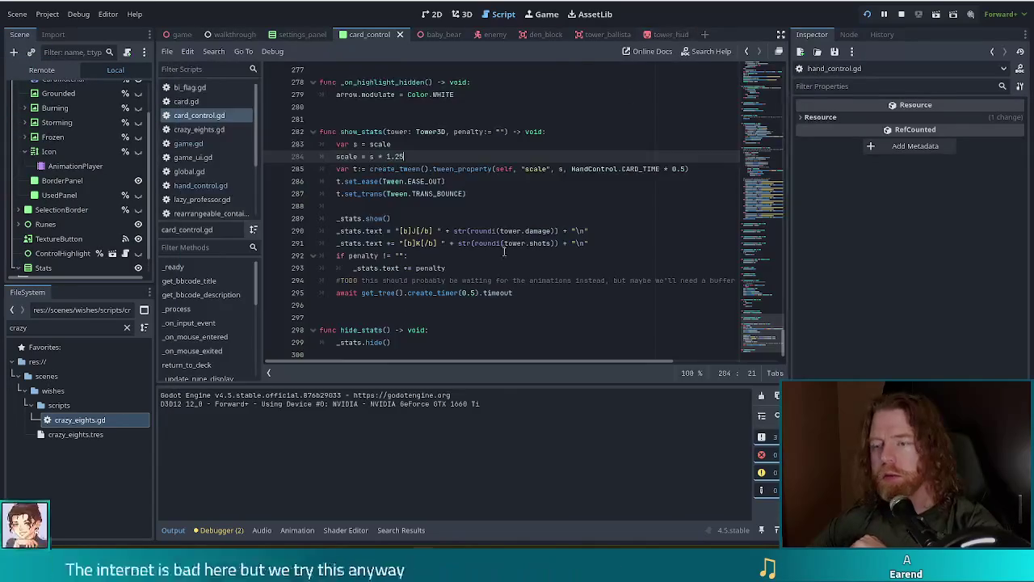
pyautogui.click(504, 242)
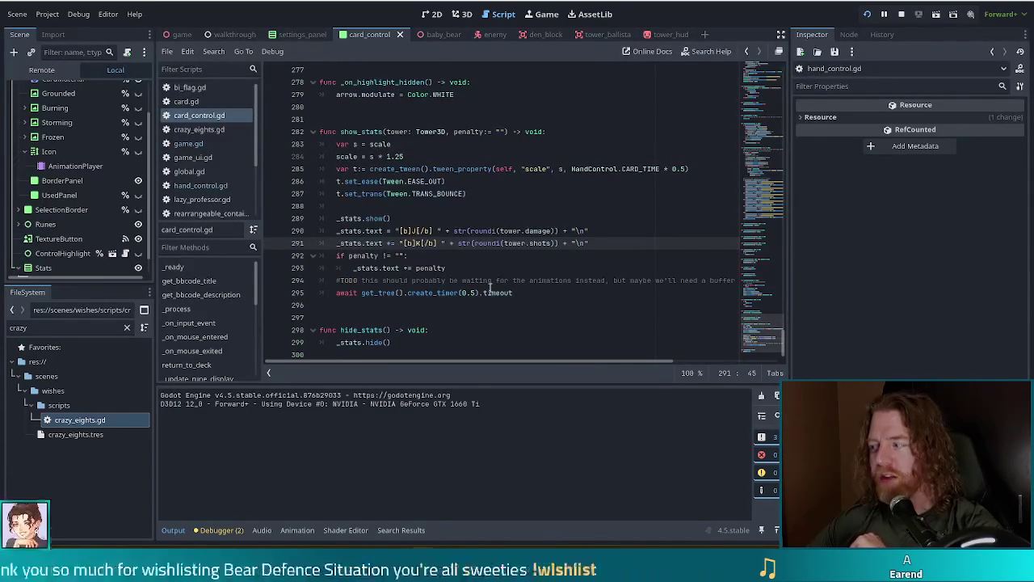
pyautogui.click(479, 230)
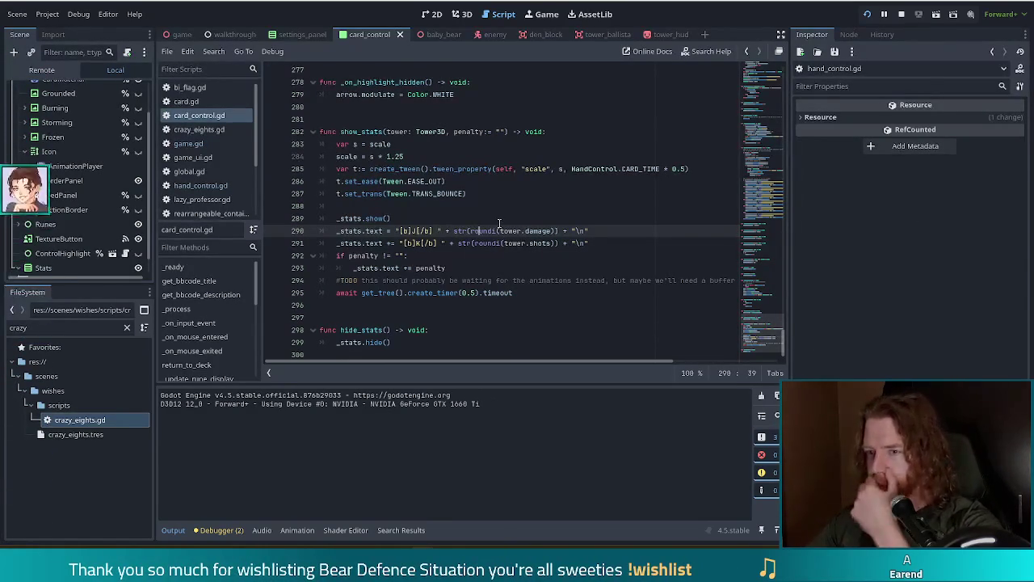
pyautogui.click(395, 255)
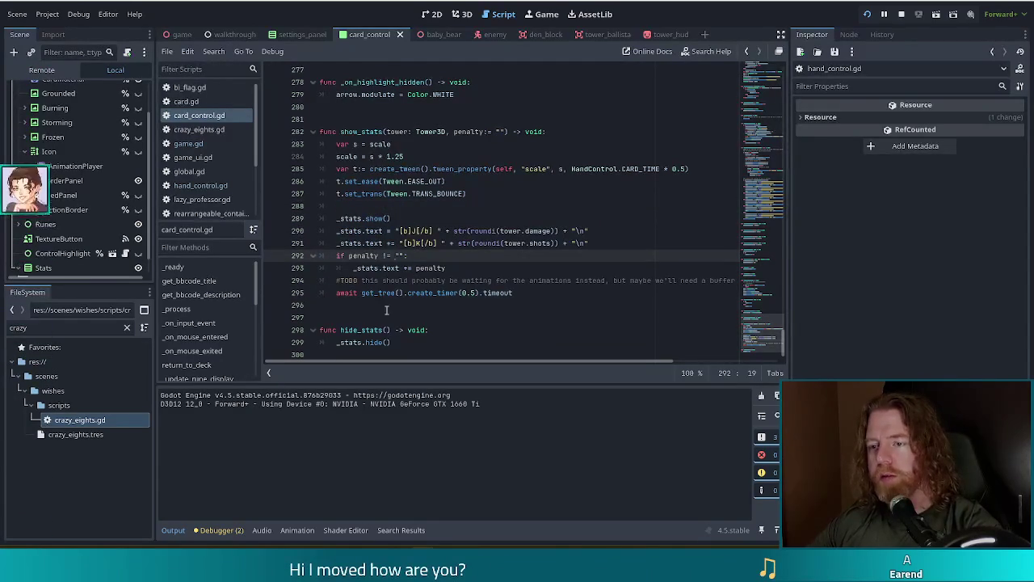
# Open game.gd at the trigger_count line of the card-scoring loop.
pyautogui.click(480, 305)
pyautogui.click(188, 143)
pyautogui.click(408, 230)
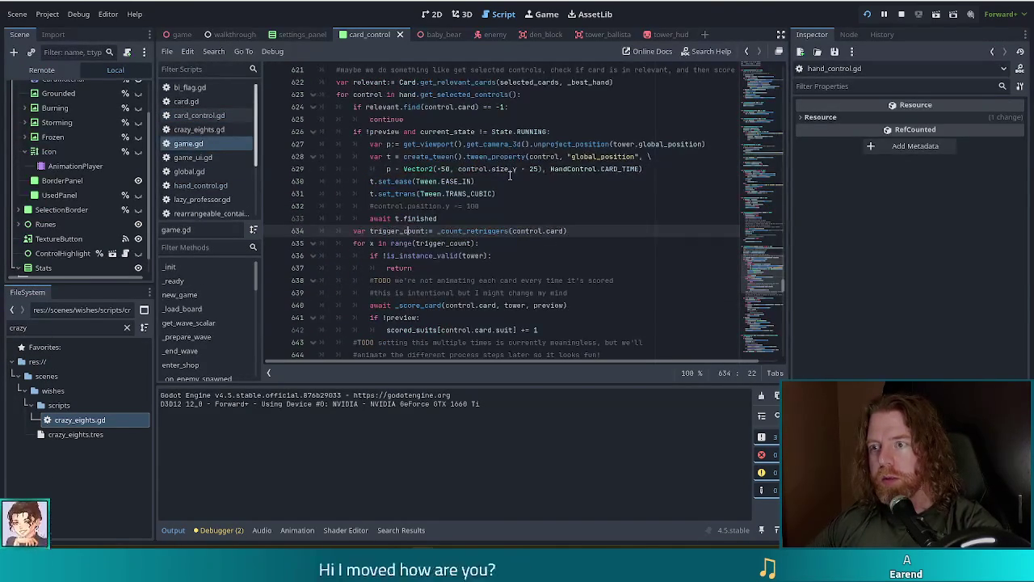
pyautogui.scroll(3, 442, 183)
pyautogui.scroll(-7, 442, 183)
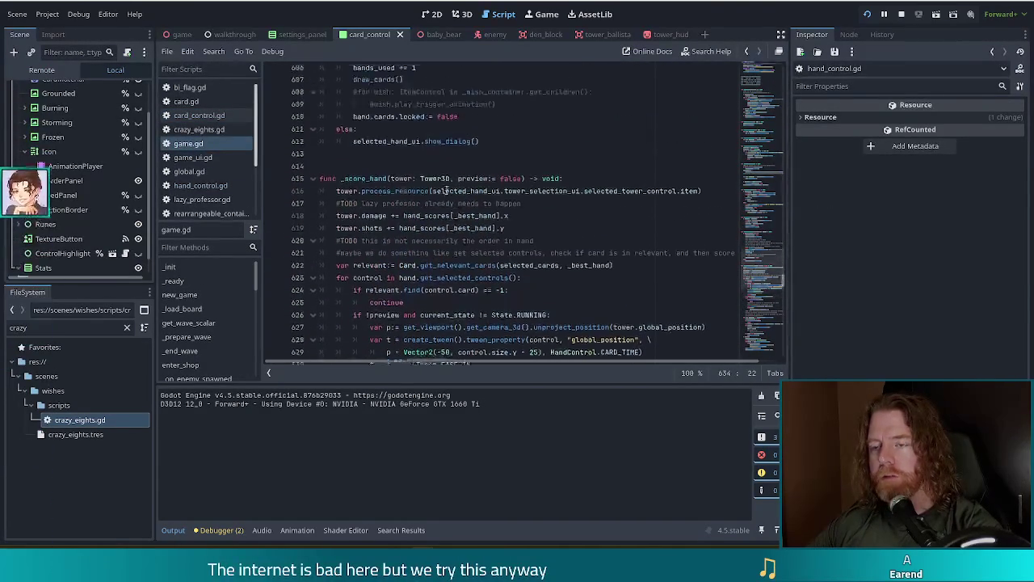
pyautogui.keyDown('ctrl'); pyautogui.click(420, 141); pyautogui.keyUp('ctrl')
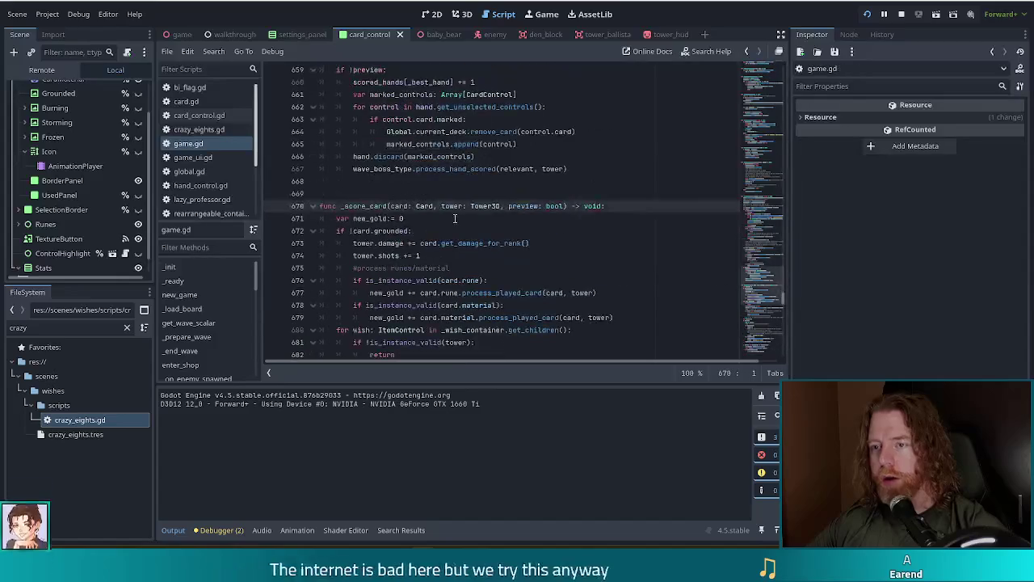
pyautogui.scroll(-3, 478, 243)
pyautogui.scroll(-2, 478, 242)
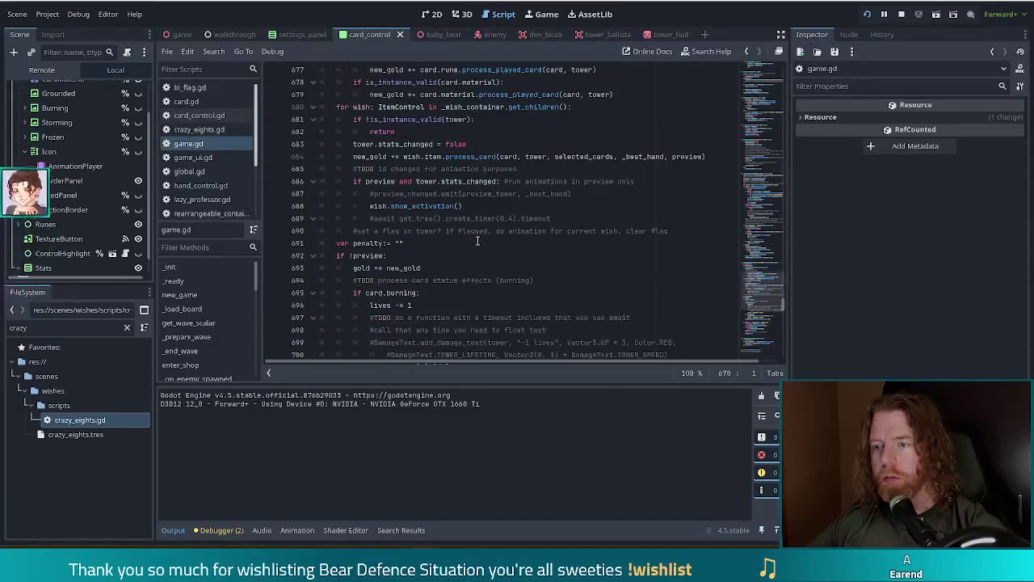
pyautogui.scroll(-5, 478, 242)
pyautogui.scroll(-1, 478, 240)
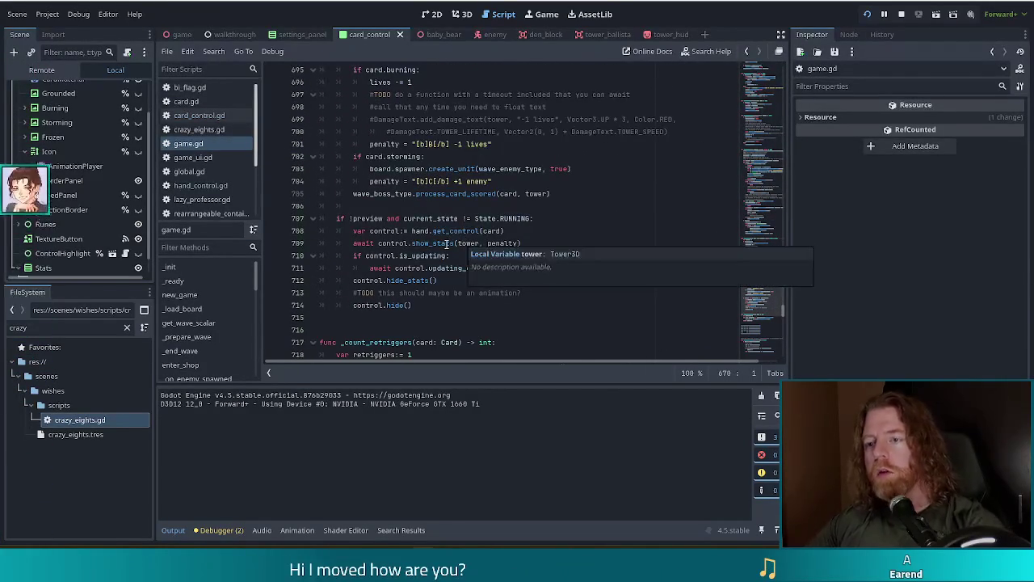
pyautogui.scroll(7, 445, 244)
pyautogui.scroll(6, 445, 244)
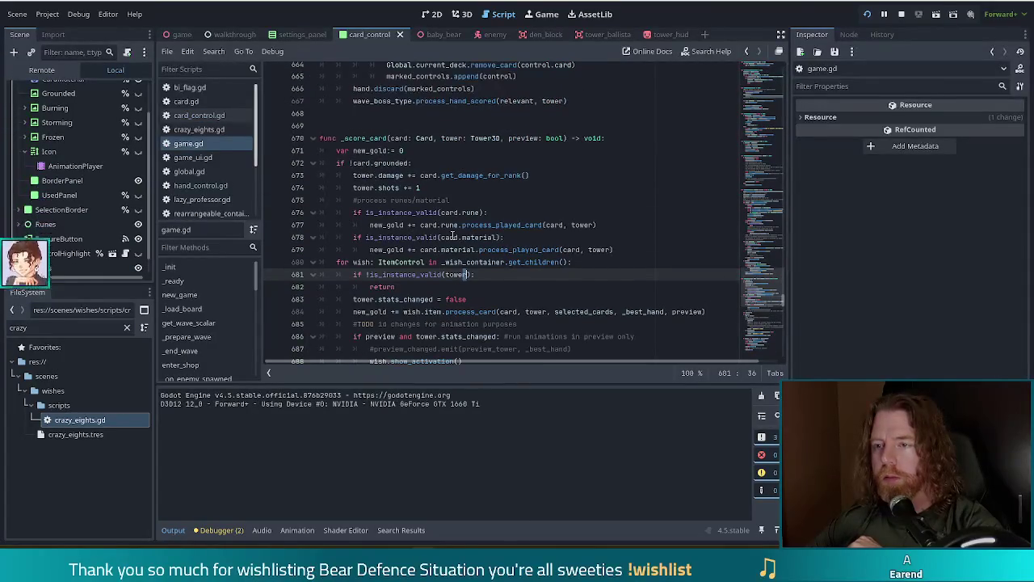
pyautogui.click(371, 246)
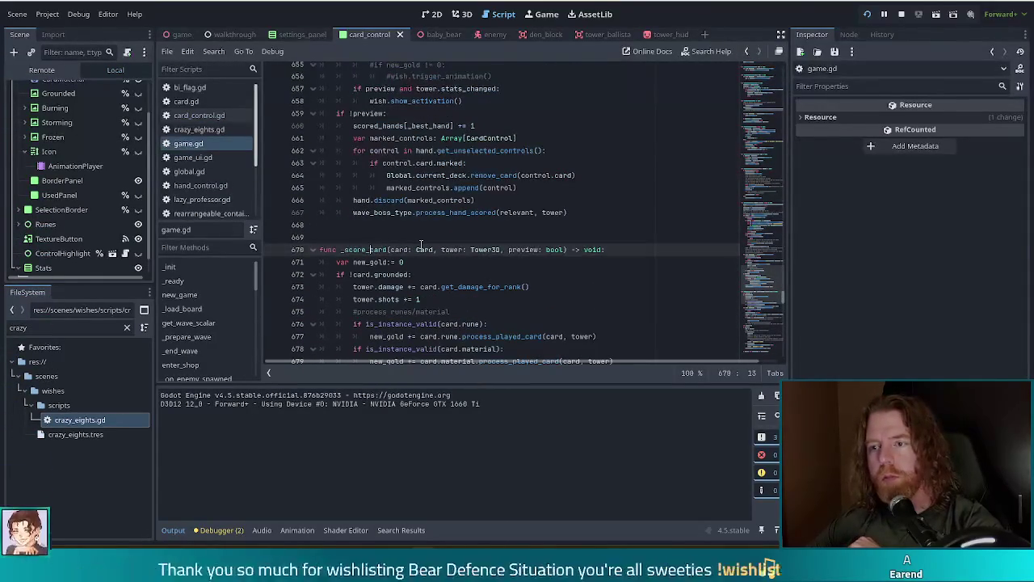
pyautogui.scroll(2, 421, 245)
pyautogui.scroll(1, 420, 244)
pyautogui.scroll(8, 421, 243)
pyautogui.click(446, 187)
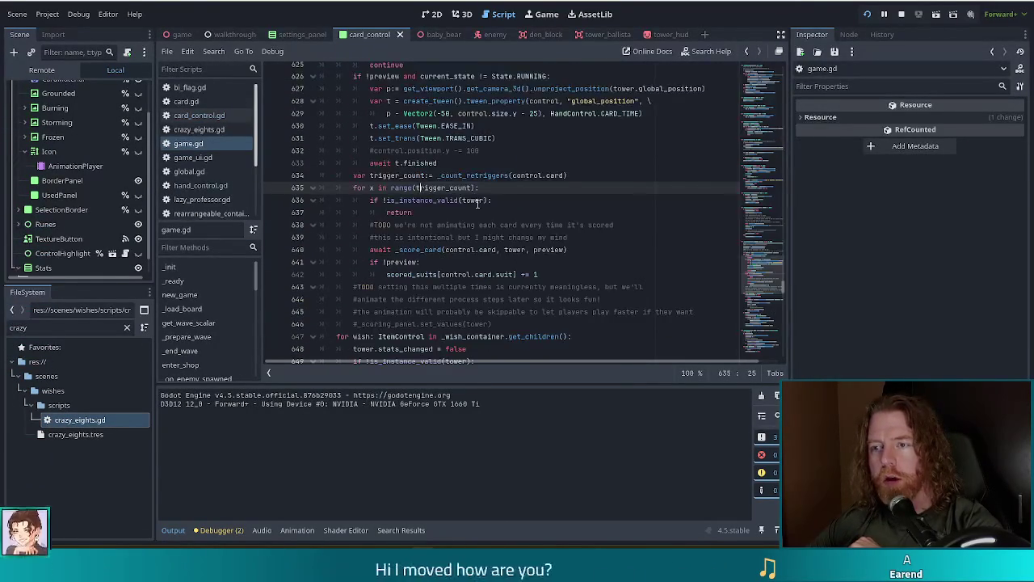
pyautogui.click(447, 249)
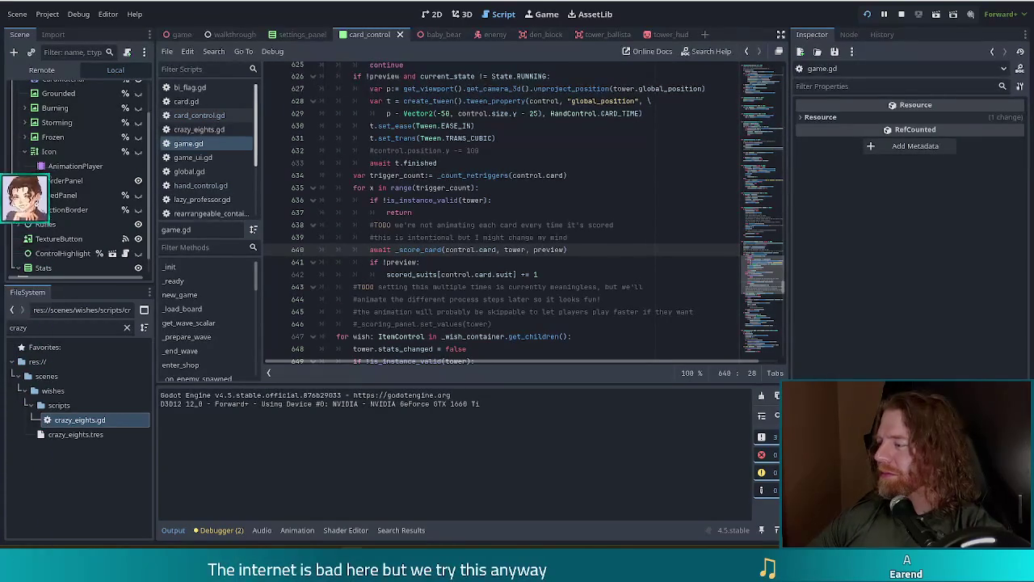
pyautogui.click(592, 250)
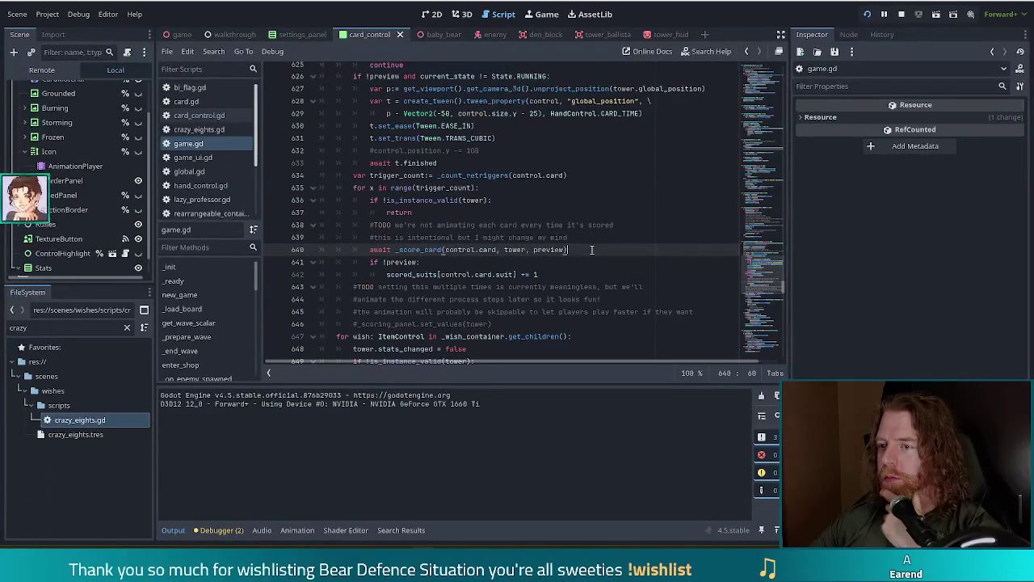
pyautogui.moveTo(543, 250)
pyautogui.mouseDown()
pyautogui.moveTo(389, 250)
pyautogui.moveTo(469, 250)
pyautogui.mouseUp()
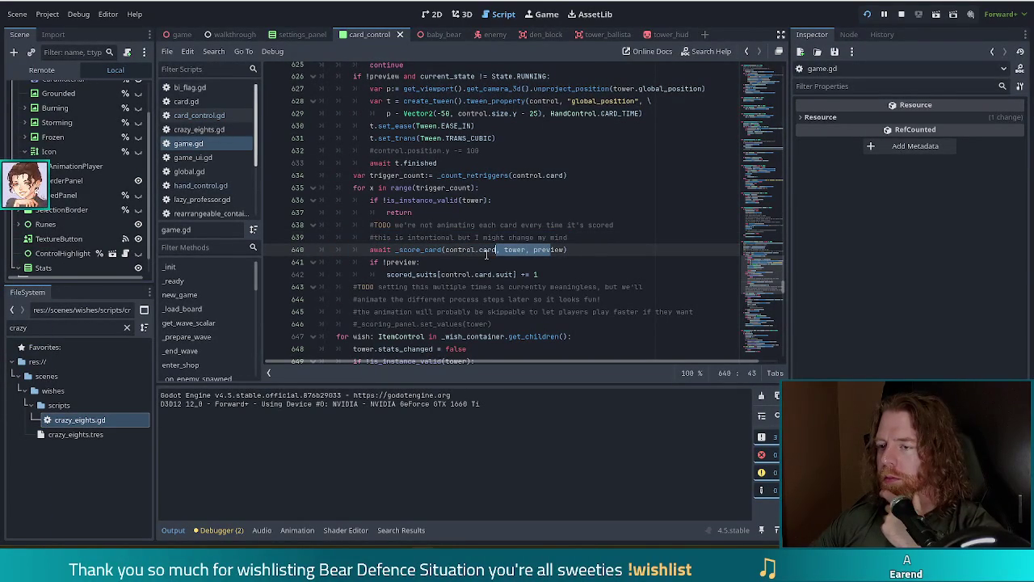
# Add print("score") below the _score_card call on line 640 and run the project with F5.
pyautogui.click(587, 251)
pyautogui.press('Return')
pyautogui.write('print("score')
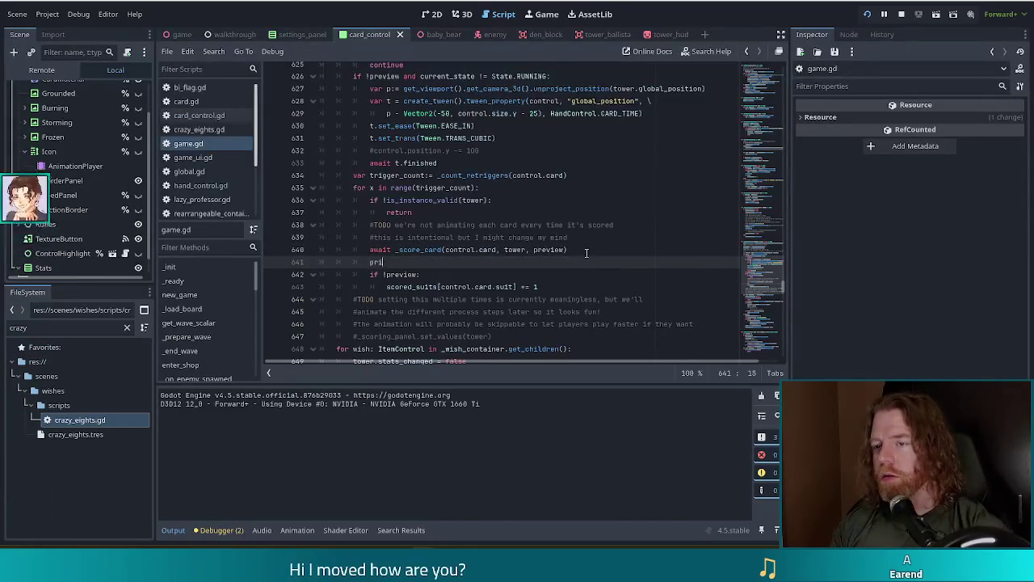
pyautogui.click(462, 150)
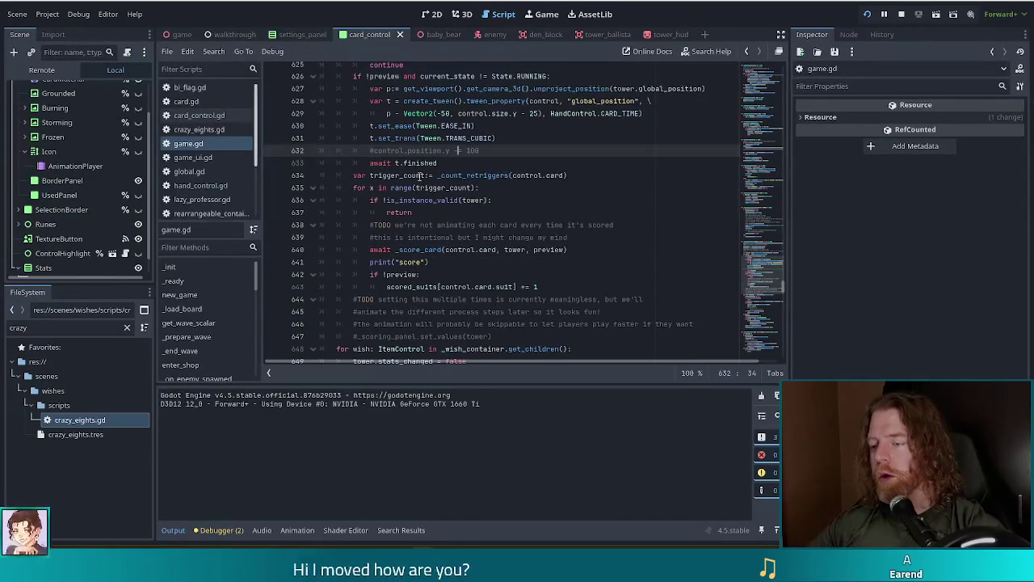
pyautogui.press('F5')
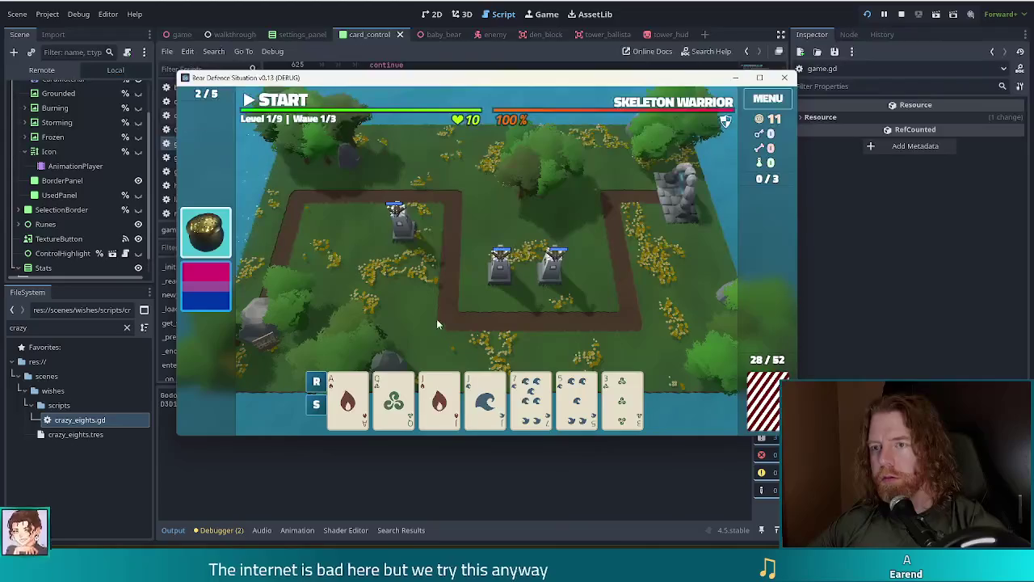
# Add transmute_gold bottled spells through the game's debug console.
pyautogui.press('`')
pyautogui.press('Return')
pyautogui.press('Return')
pyautogui.press('Return')
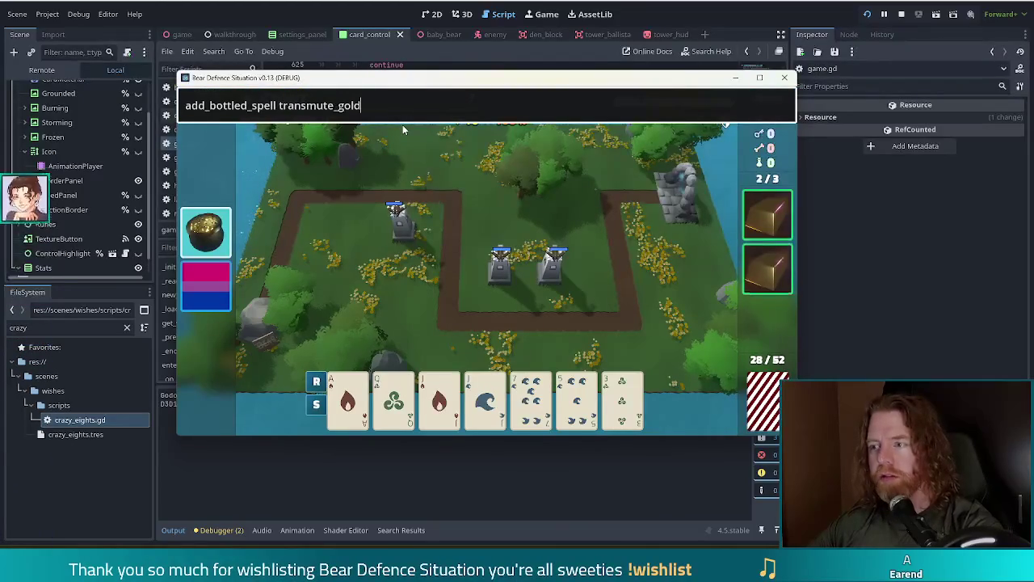
pyautogui.press('`')
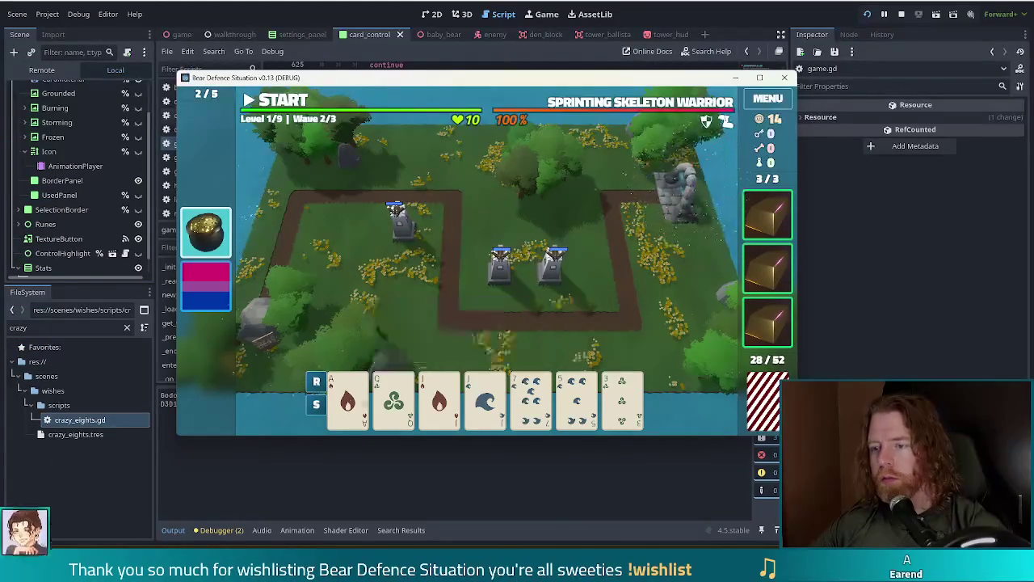
# Turn the Ace gold, place a Ballista tower, and return to the print line in game.gd.
pyautogui.click(348, 400)
pyautogui.click(768, 214)
pyautogui.click(711, 202)
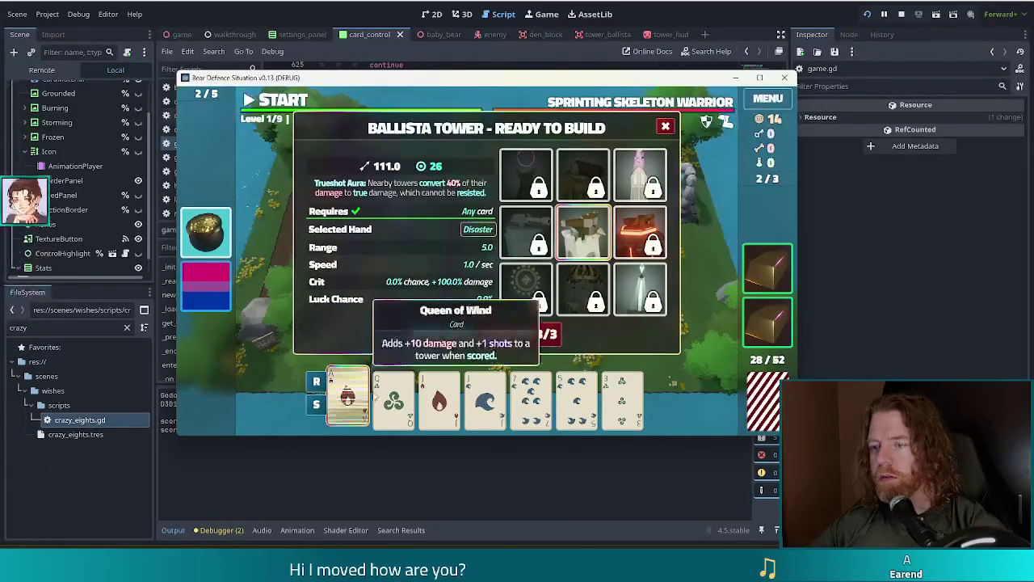
pyautogui.click(442, 334)
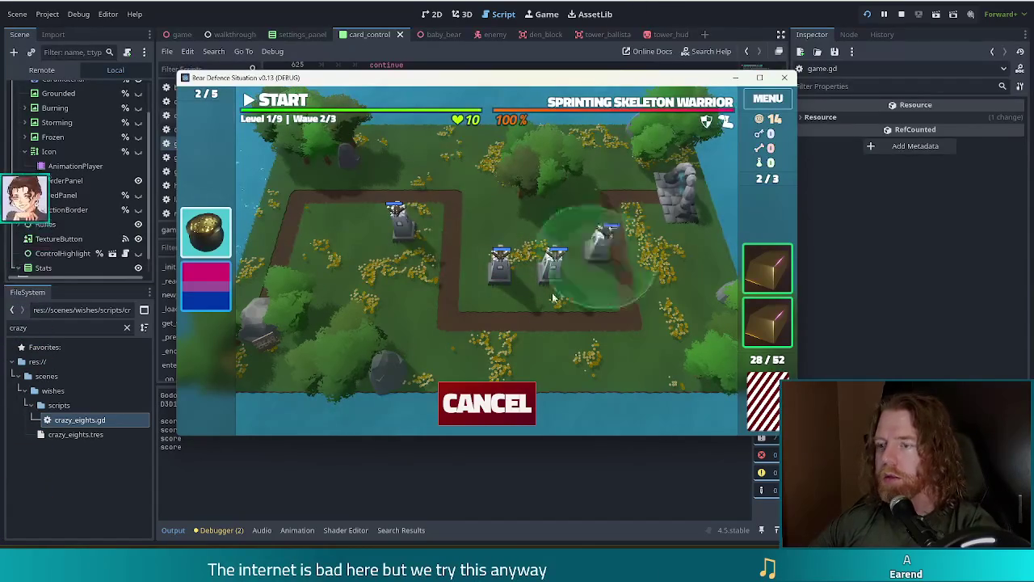
pyautogui.click(526, 370)
pyautogui.click(576, 13)
pyautogui.click(408, 262)
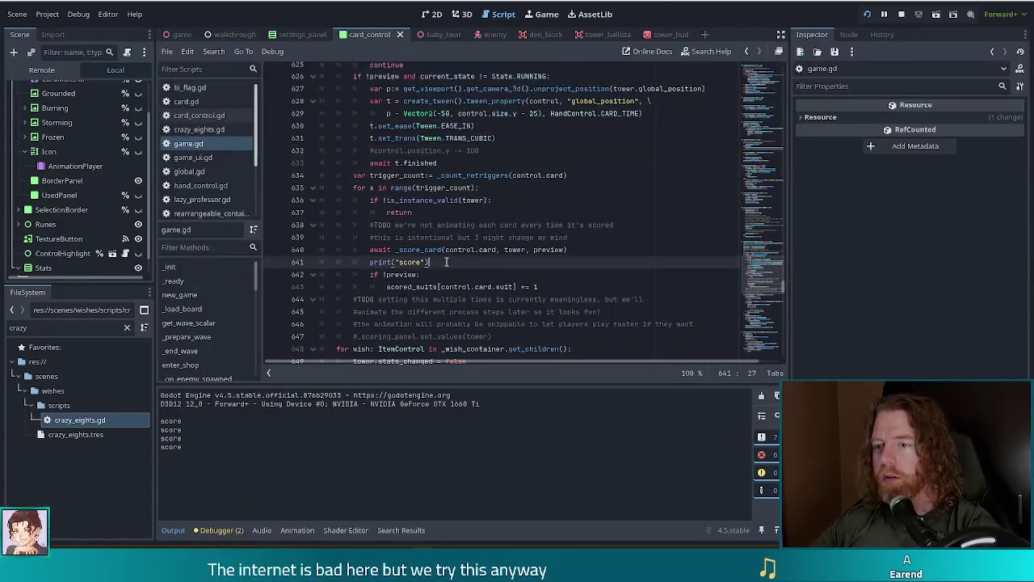
# Review the _score_card call and print("score") line, scrolling through the scoring loop.
pyautogui.click(588, 255)
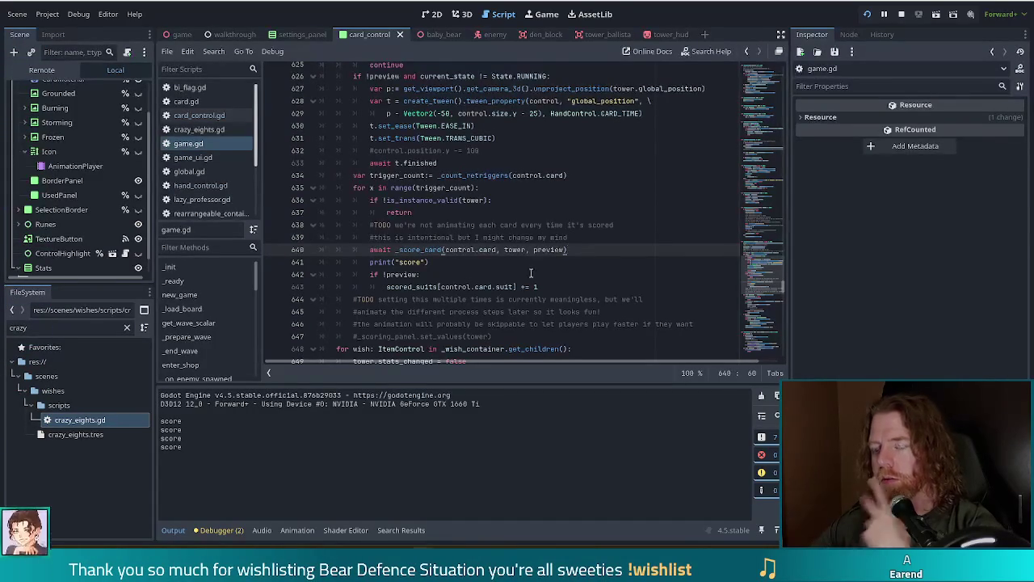
pyautogui.click(445, 262)
pyautogui.press('Up')
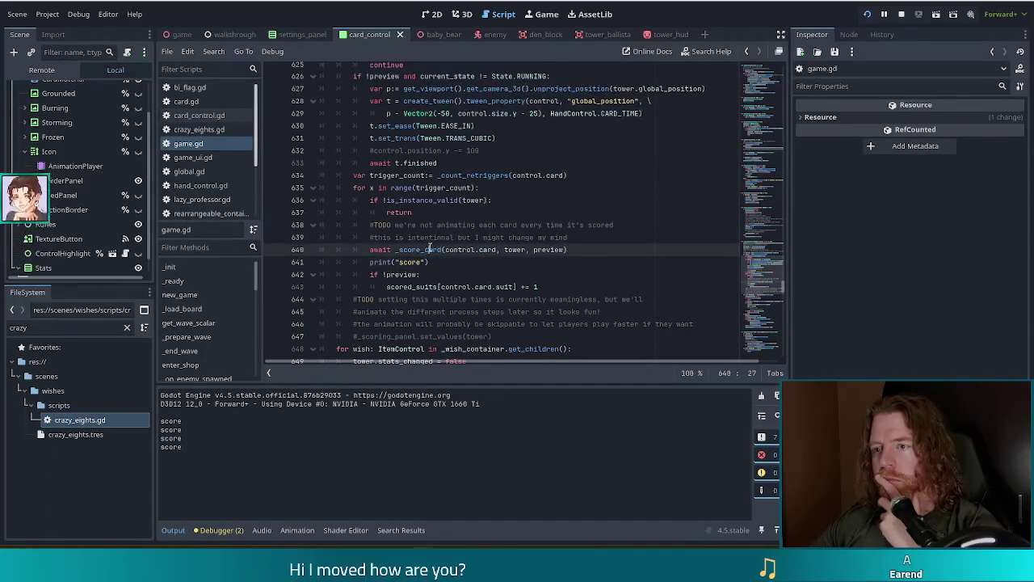
pyautogui.scroll(-3, 457, 258)
pyautogui.scroll(1, 457, 258)
pyautogui.scroll(-1, 456, 260)
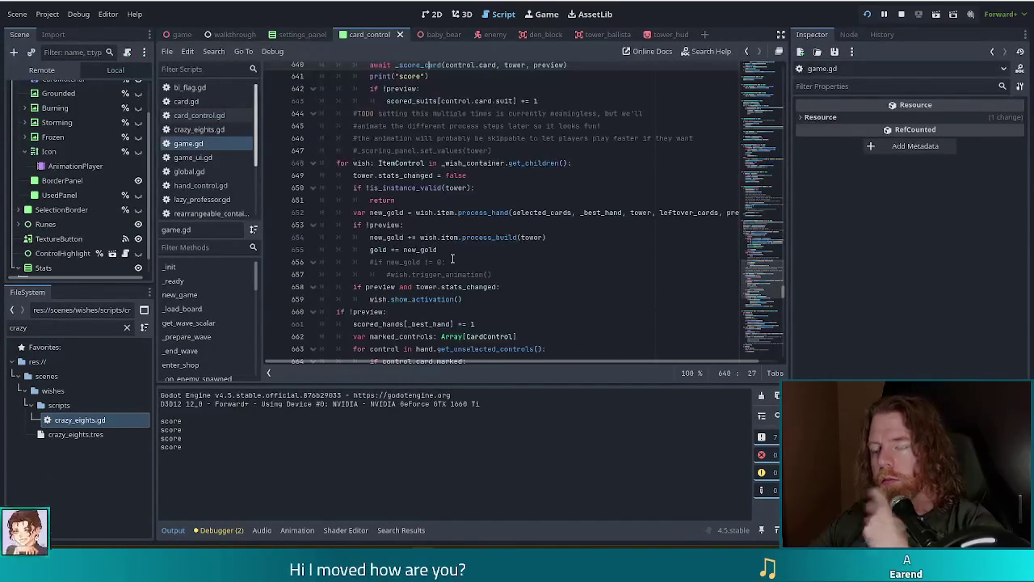
pyautogui.scroll(1, 449, 262)
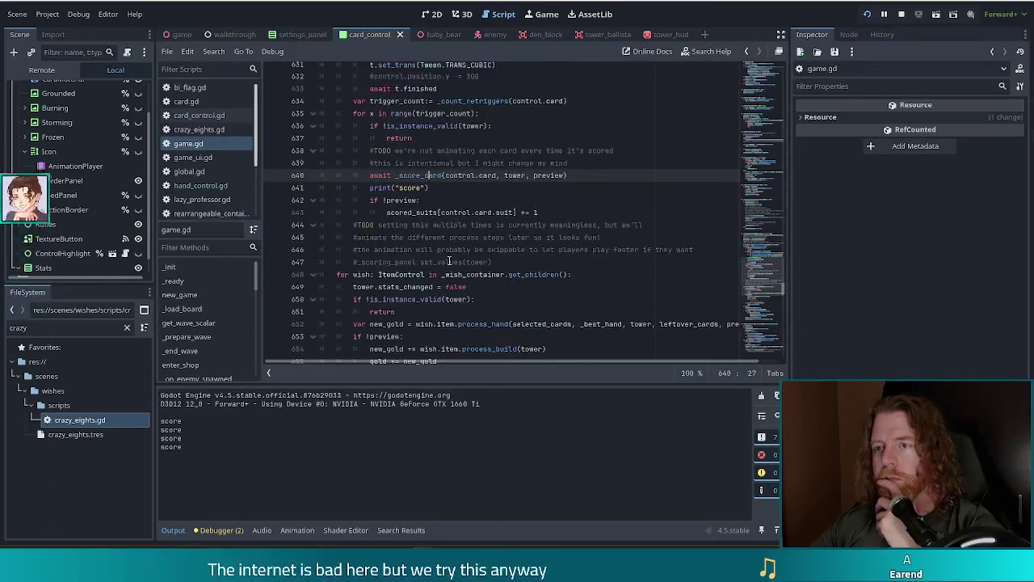
pyautogui.scroll(-1, 449, 259)
pyautogui.scroll(-1, 450, 260)
pyautogui.scroll(-5, 450, 260)
pyautogui.moveTo(365, 174)
pyautogui.mouseDown()
pyautogui.moveTo(461, 211)
pyautogui.moveTo(485, 271)
pyautogui.moveTo(486, 254)
pyautogui.mouseUp()
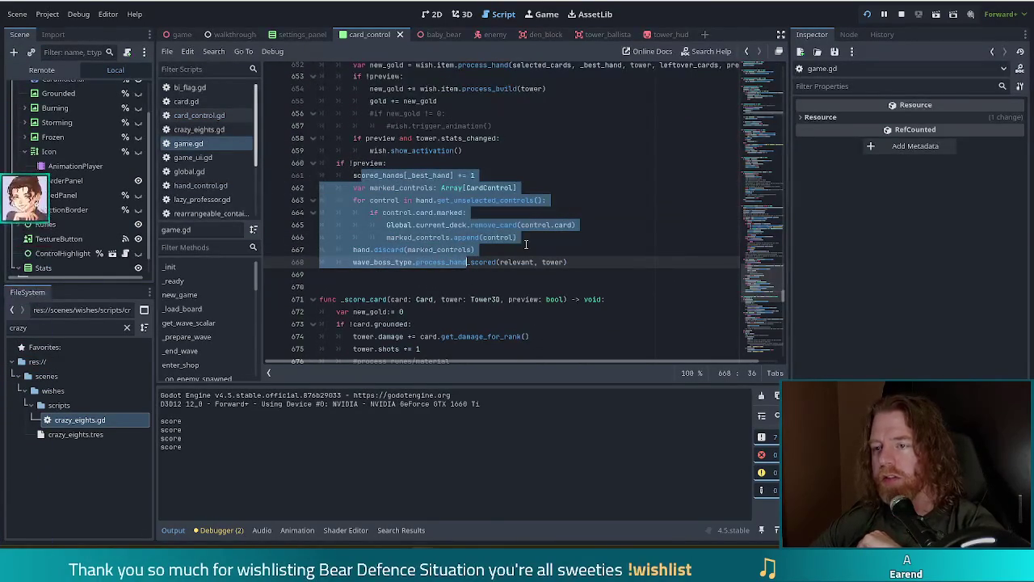
pyautogui.scroll(3, 523, 243)
pyautogui.scroll(-3, 523, 243)
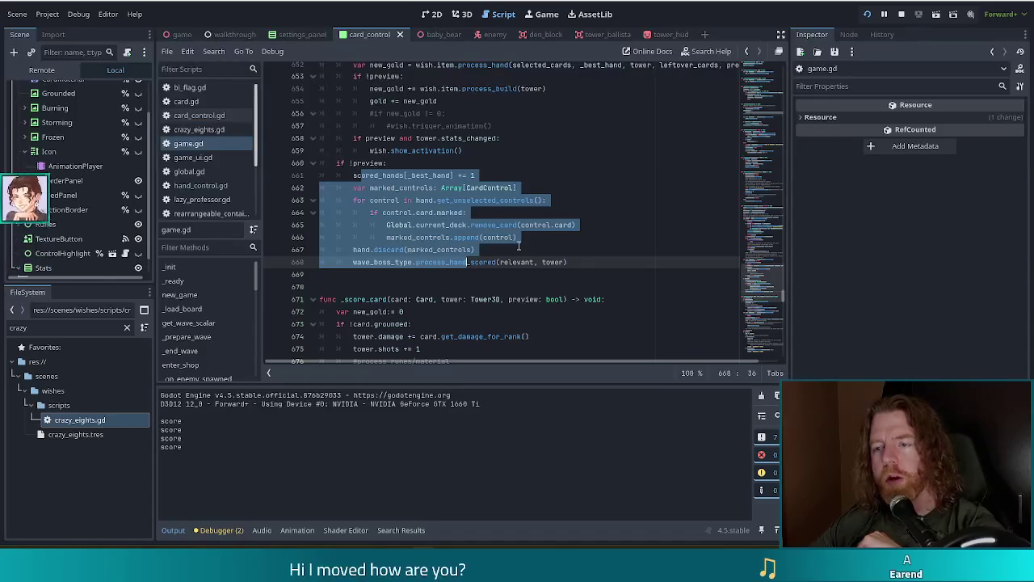
pyautogui.scroll(-3, 519, 245)
pyautogui.scroll(-2, 519, 246)
pyautogui.scroll(-15, 519, 245)
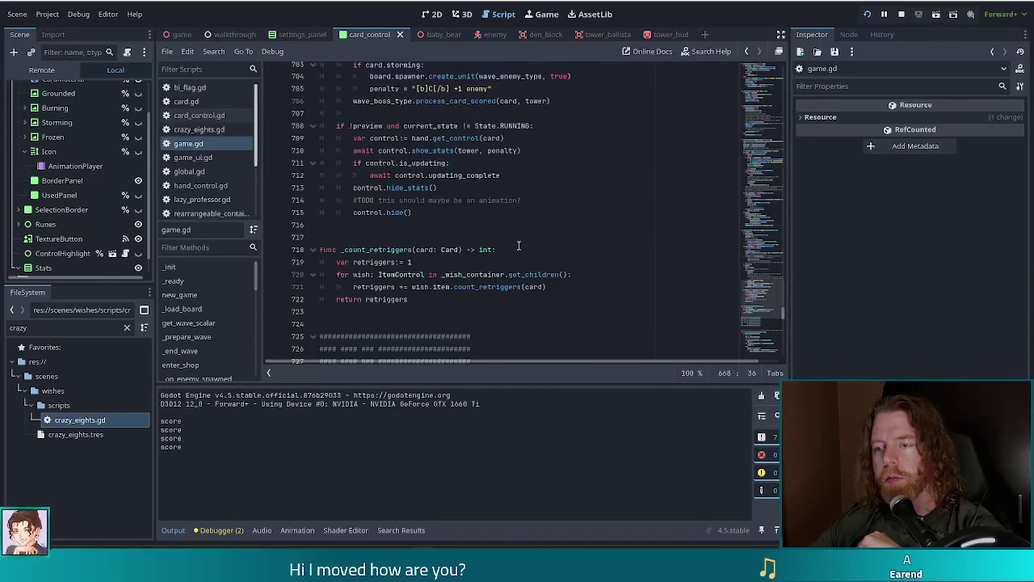
pyautogui.scroll(6, 519, 246)
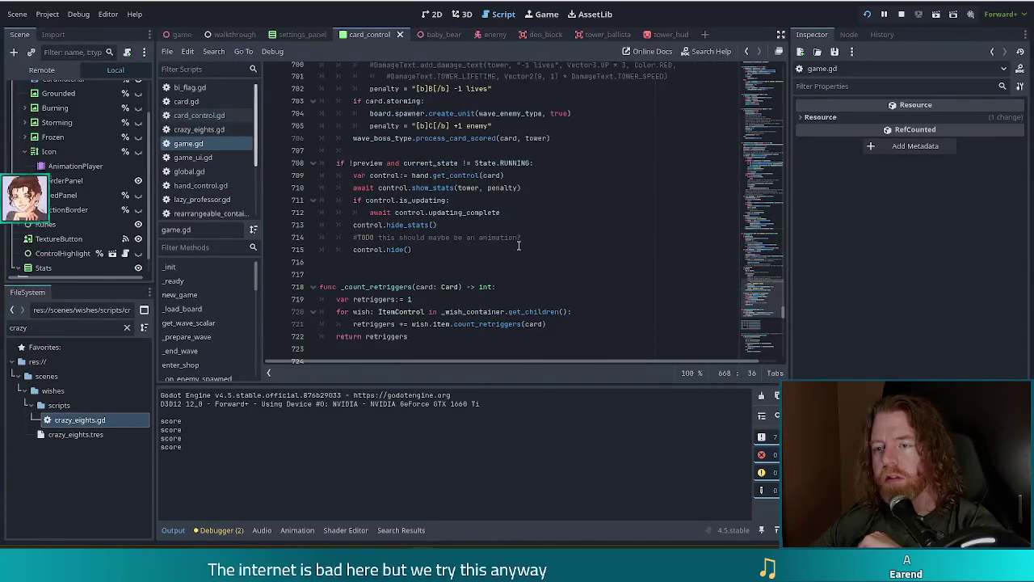
# Highlight the preview-only block (lines 708–712) and the await control.show_stats call, then switch to the game.
pyautogui.moveTo(374, 163)
pyautogui.mouseDown()
pyautogui.moveTo(533, 163)
pyautogui.moveTo(456, 244)
pyautogui.mouseUp()
pyautogui.click(470, 213)
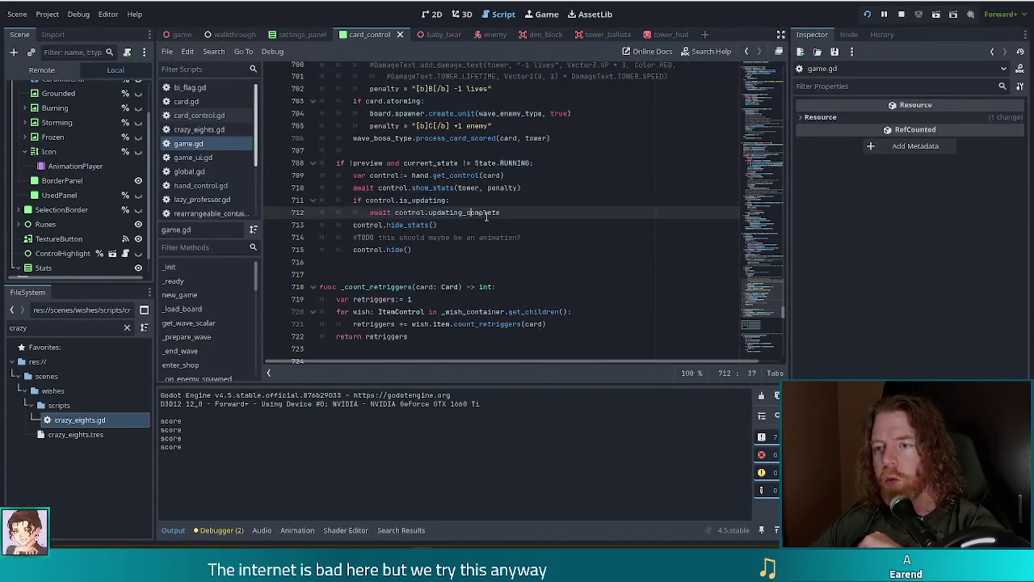
pyautogui.click(362, 188)
pyautogui.keyDown('shift'); pyautogui.click(520, 188); pyautogui.keyUp('shift')
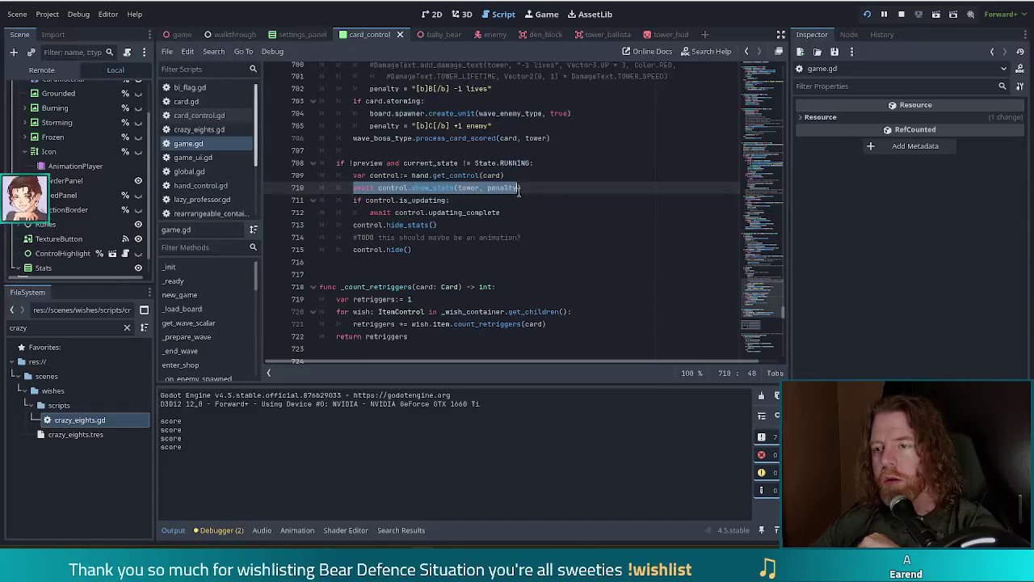
pyautogui.scroll(15, 486, 259)
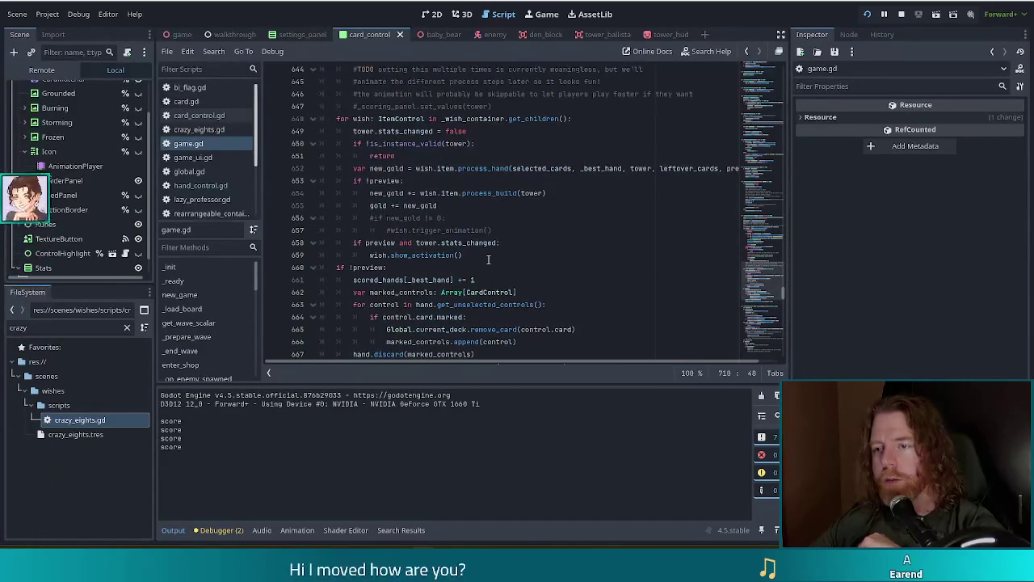
pyautogui.scroll(3, 487, 250)
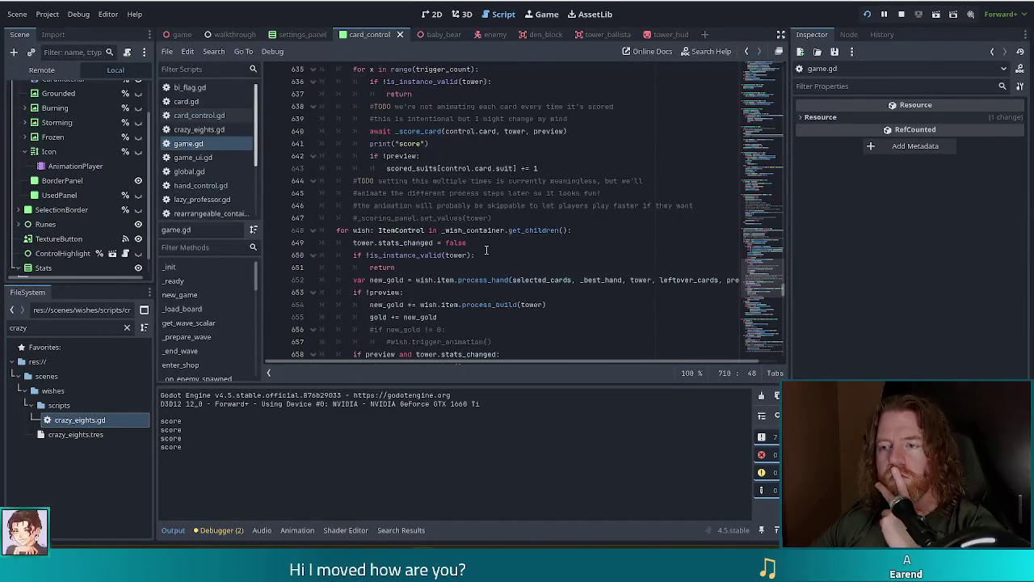
pyautogui.hotkey('alt', 'Tab')
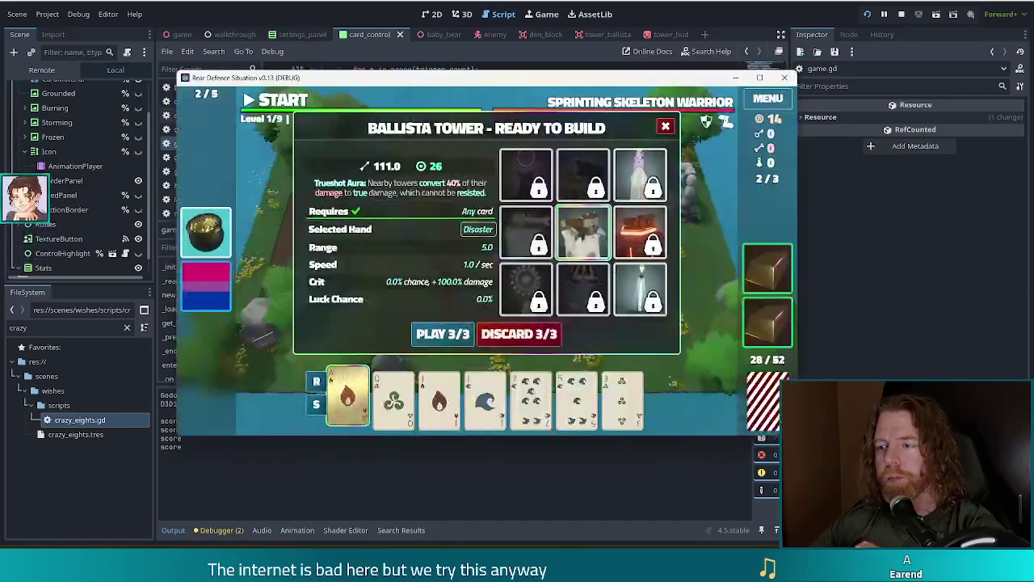
# Build a ballista beside the right-hand castle with the Ace of Fire, then stop the game with F8.
pyautogui.click(359, 401)
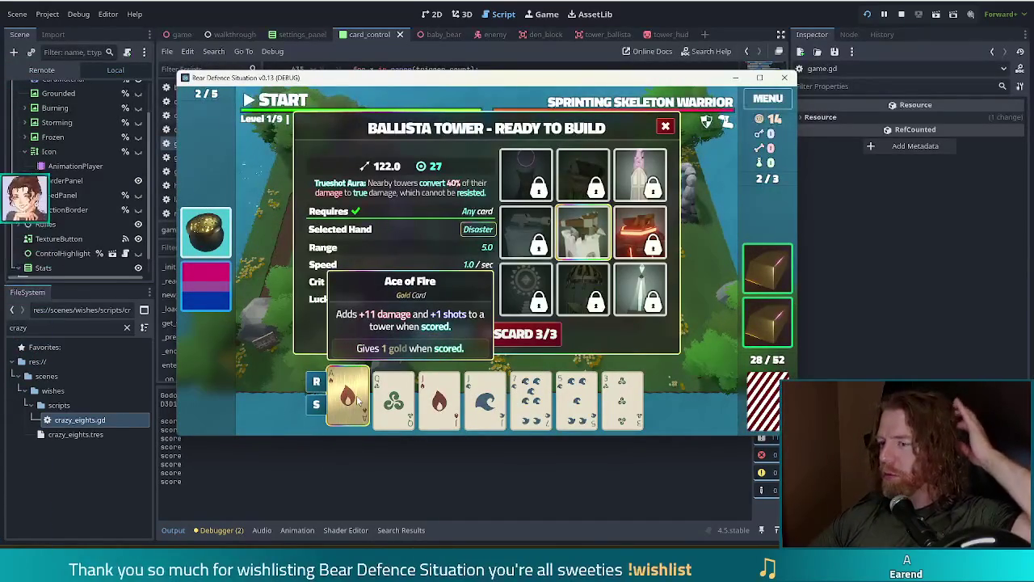
pyautogui.click(434, 338)
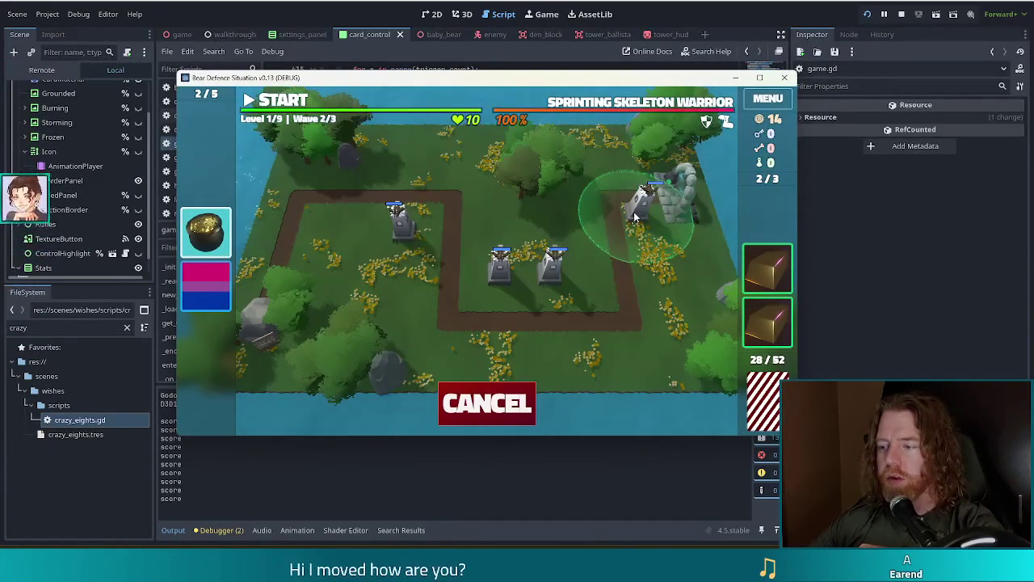
pyautogui.click(634, 217)
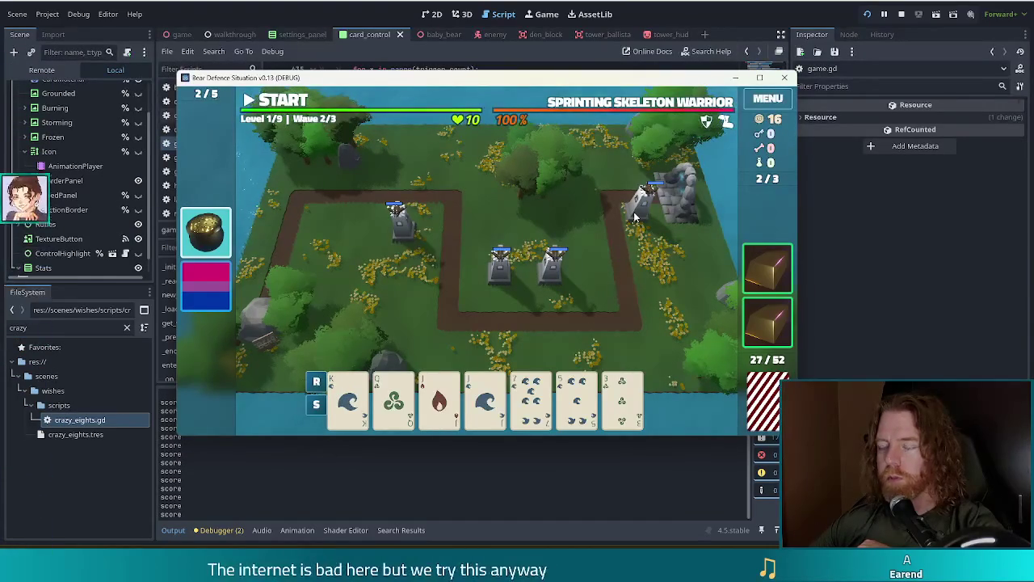
pyautogui.press('F8')
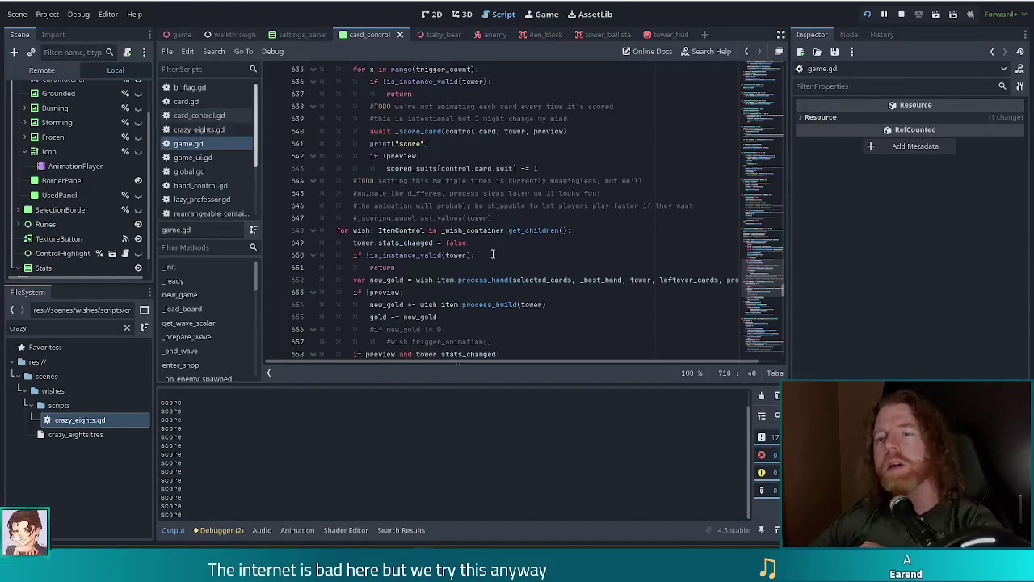
# Move print("score") below the scored_suits line and indent it into the if !preview: block.
pyautogui.scroll(2, 443, 207)
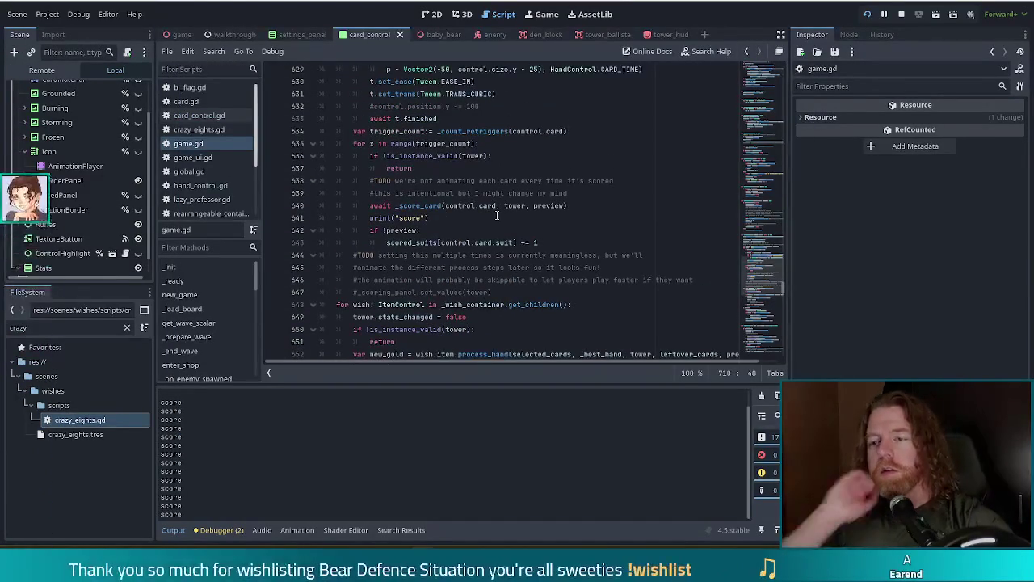
pyautogui.click(429, 218)
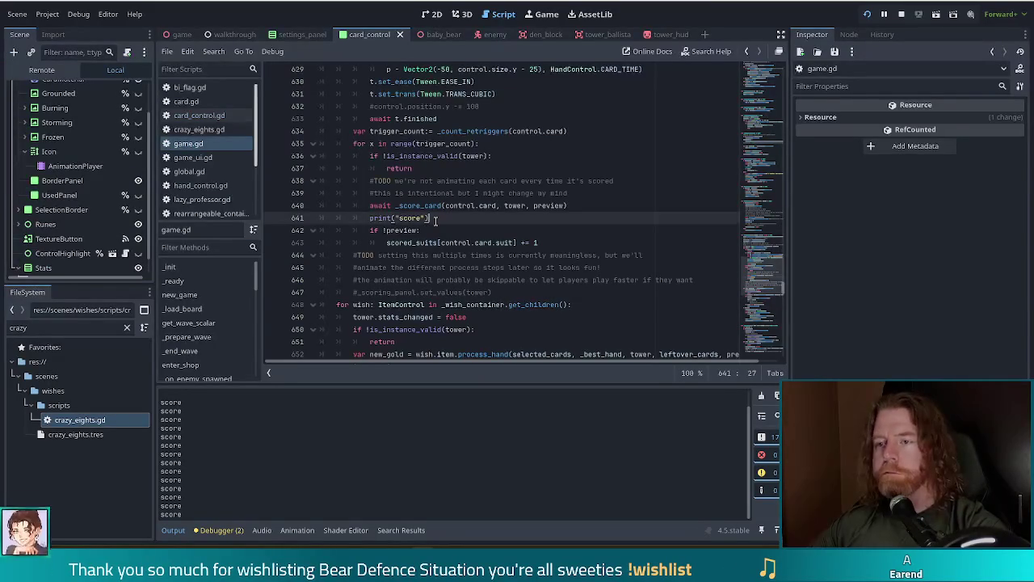
pyautogui.moveTo(429, 218); pyautogui.dragTo(575, 205)
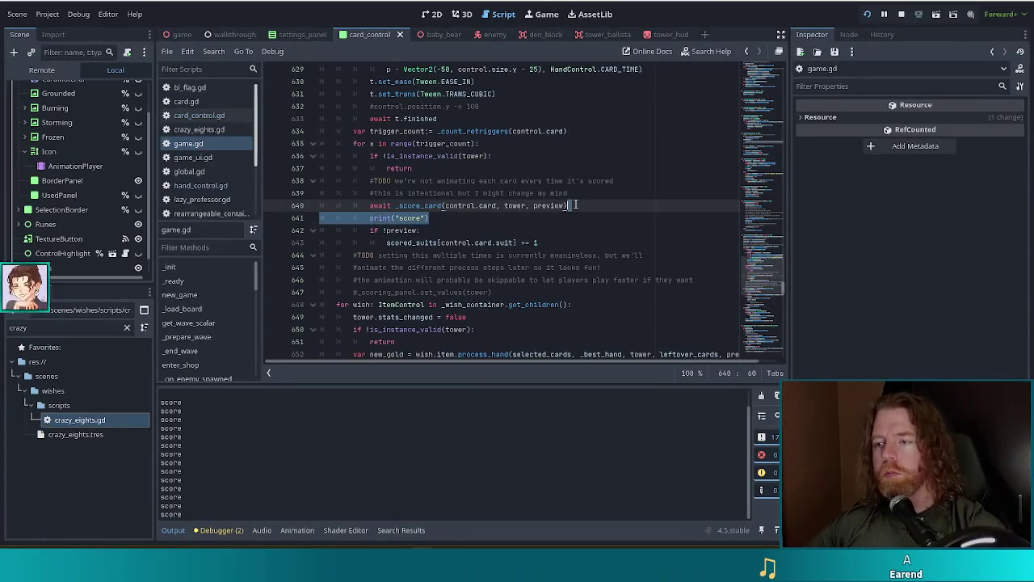
pyautogui.hotkey('ctrl', 'x')
pyautogui.click(552, 231)
pyautogui.hotkey('ctrl', 'v')
pyautogui.press('Tab')
# Inspect the _count_retriggers function definition, then return to its call on line 634.
pyautogui.click(504, 194)
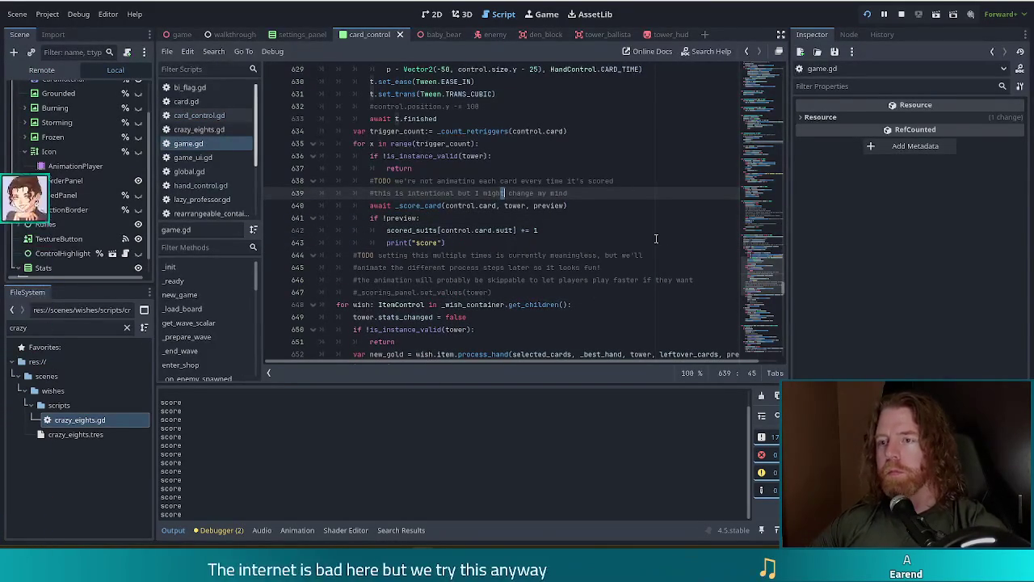
pyautogui.click(571, 131)
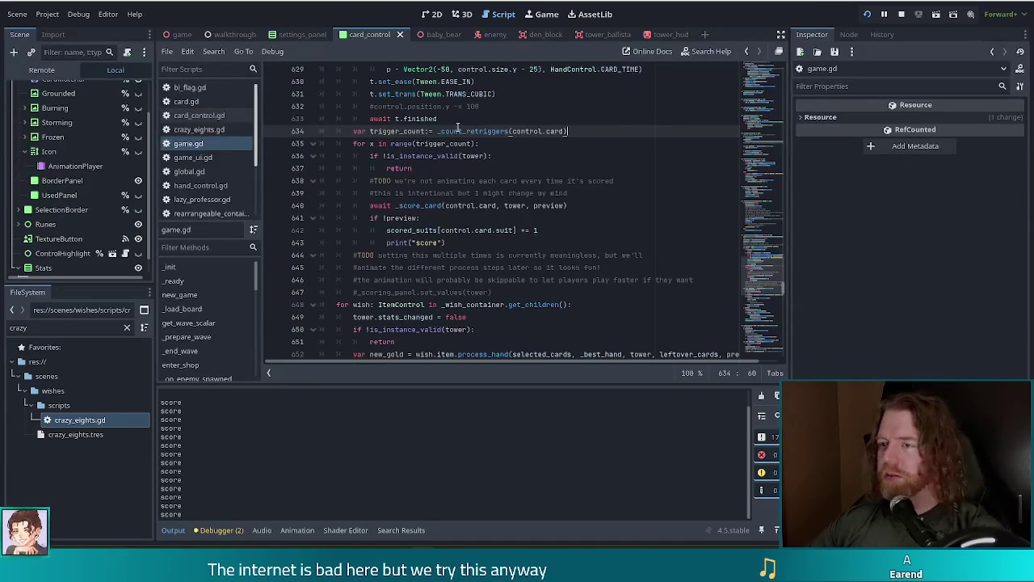
pyautogui.keyDown('ctrl'); pyautogui.click(474, 132); pyautogui.keyUp('ctrl')
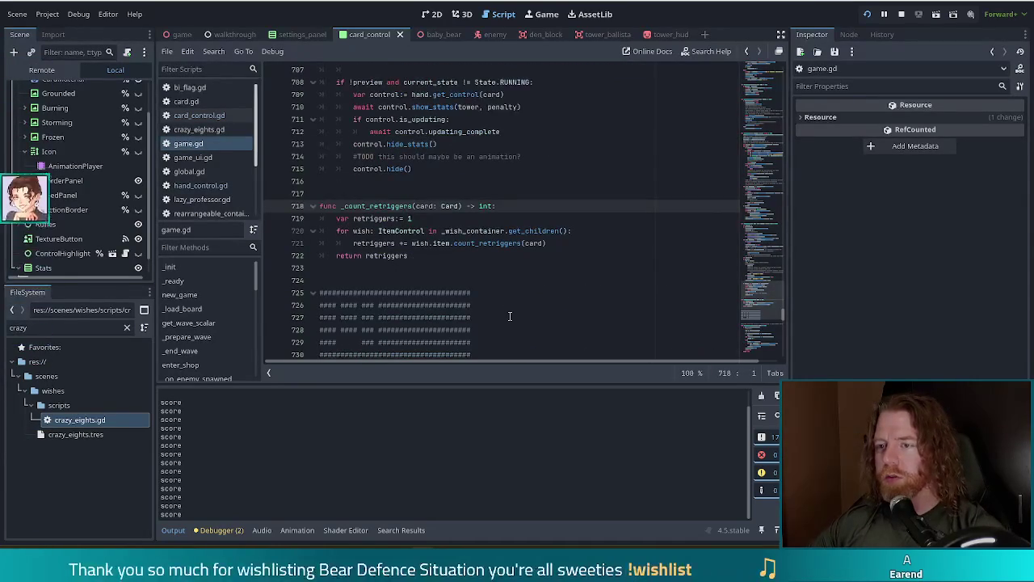
pyautogui.click(433, 243)
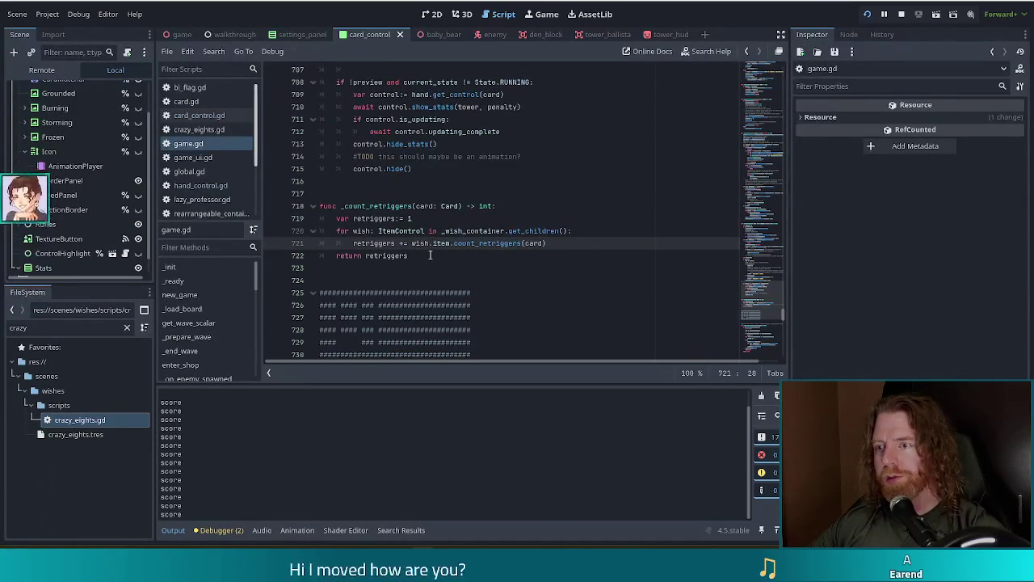
pyautogui.hotkey('alt', 'Left')
# Step through the scoring loop from line 635 to 644, then switch to the running game.
pyautogui.scroll(-3, 454, 250)
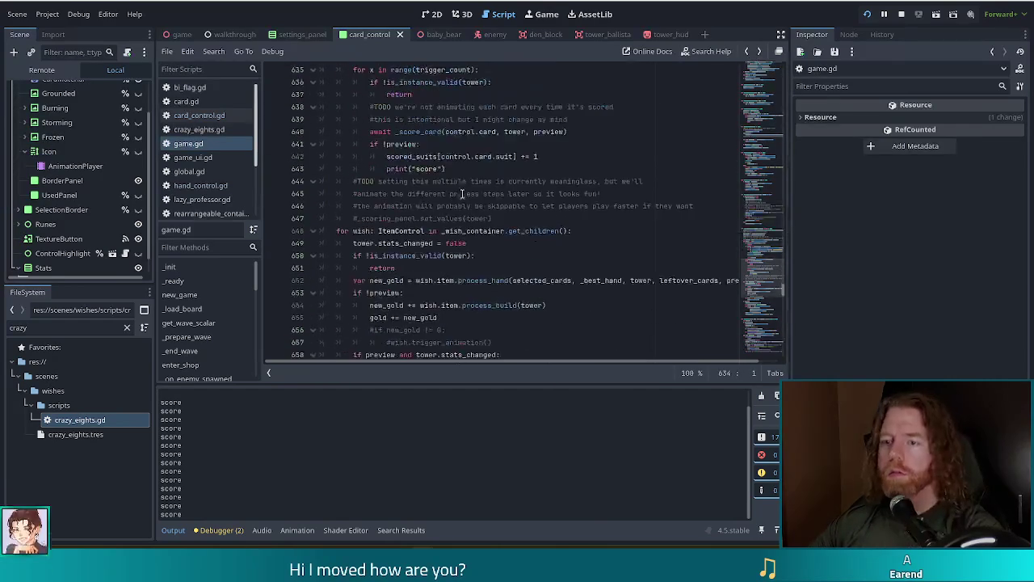
pyautogui.click(434, 107)
pyautogui.click(416, 144)
pyautogui.click(416, 169)
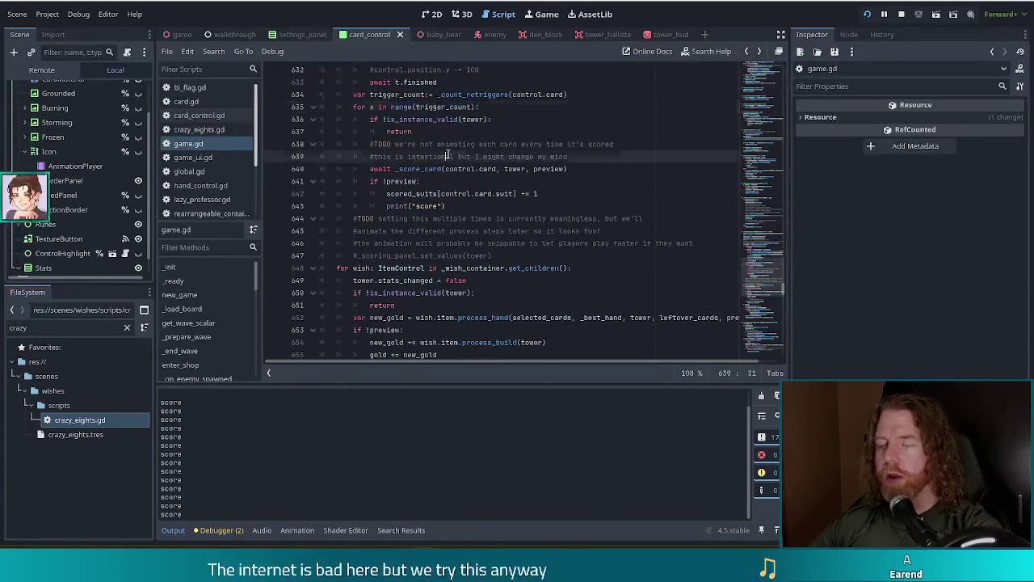
pyautogui.click(416, 194)
pyautogui.click(415, 218)
pyautogui.hotkey('alt', 'Tab')
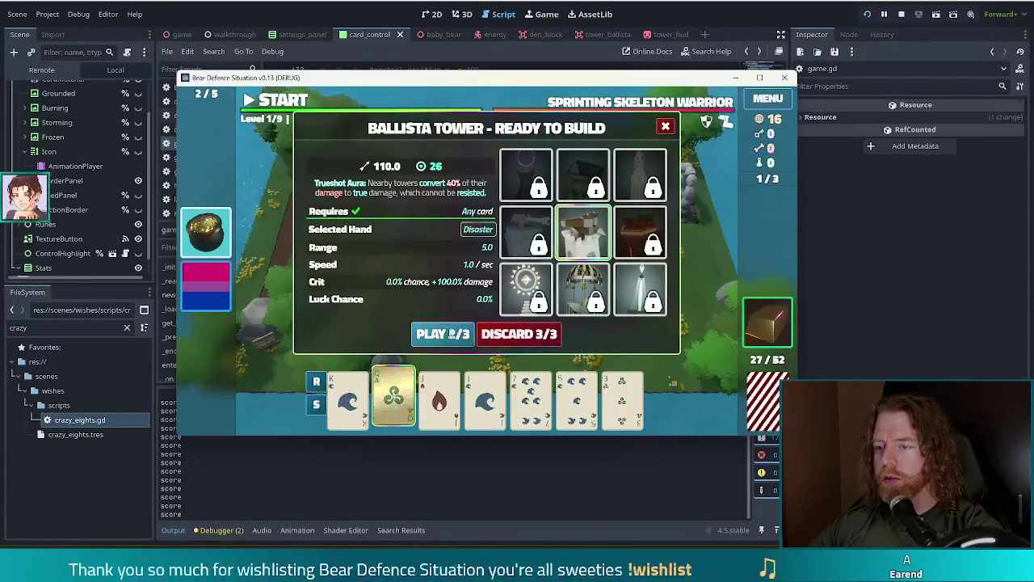
# Build a ballista tower on the centre plot of the test game.
pyautogui.click(448, 336)
pyautogui.hotkey('alt', 'Tab')
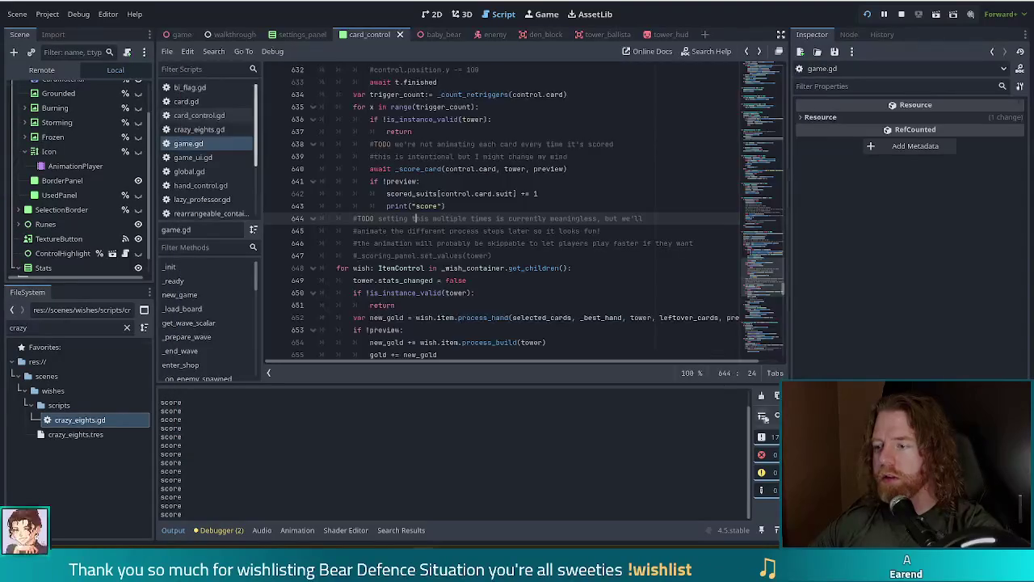
pyautogui.hotkey('alt', 'Tab')
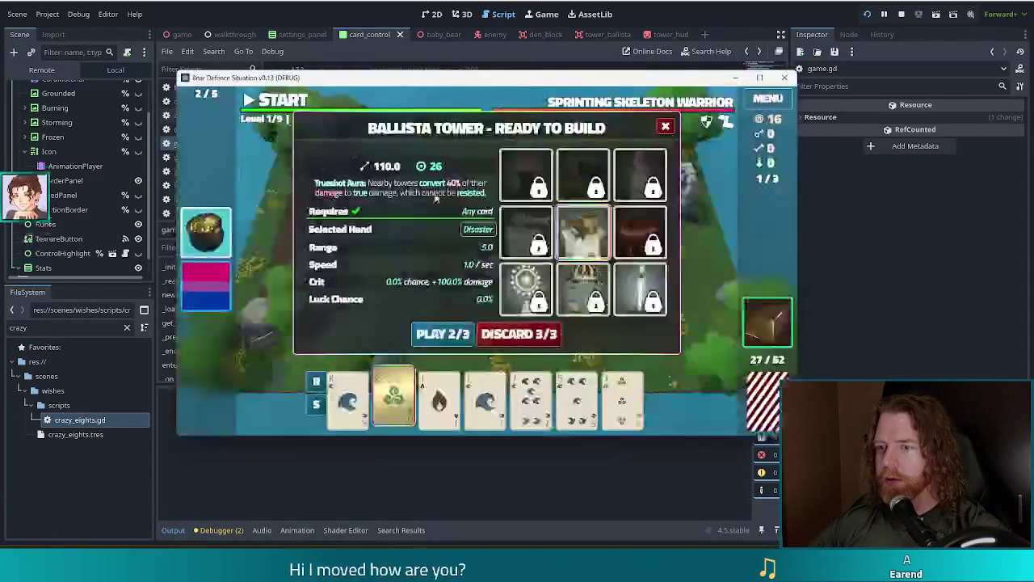
pyautogui.click(495, 228)
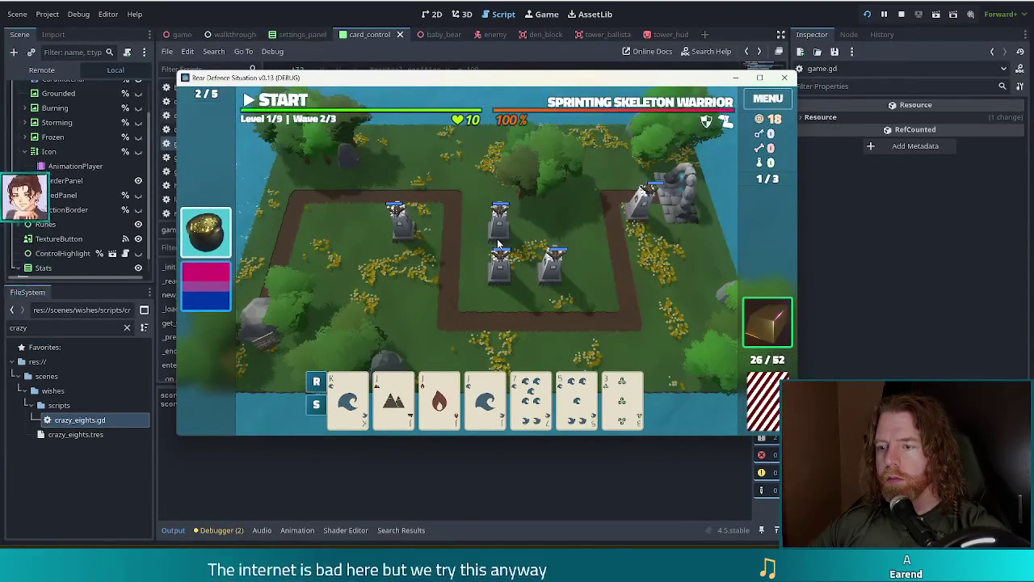
pyautogui.moveTo(465, 82)
pyautogui.mouseDown()
pyautogui.moveTo(622, 69)
pyautogui.moveTo(559, 50)
pyautogui.moveTo(492, 52)
pyautogui.moveTo(495, 75)
pyautogui.mouseUp()
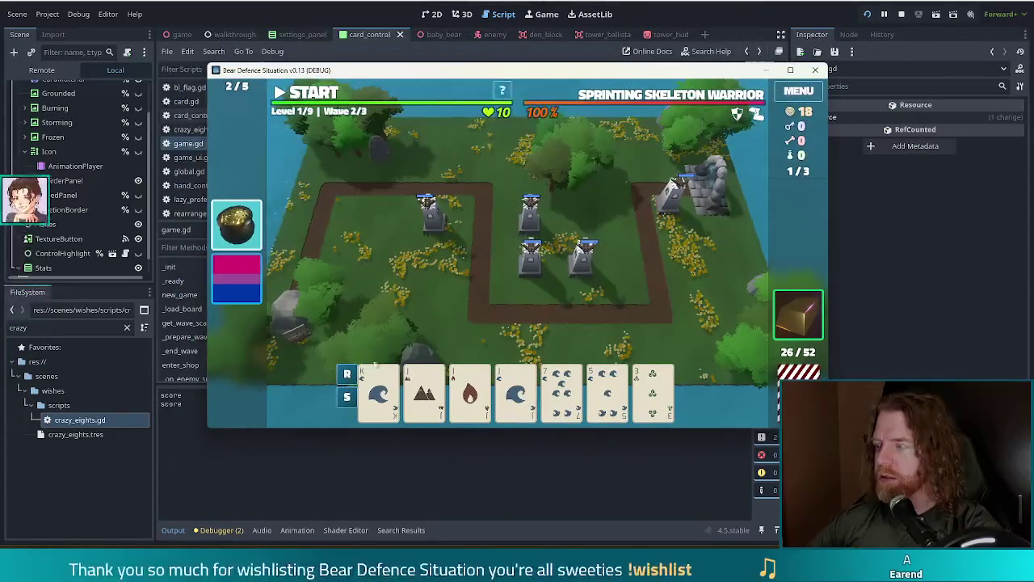
# Play the Jack of Earth card to add a second ballista in the centre cluster, then return to game.gd.
pyautogui.click(433, 392)
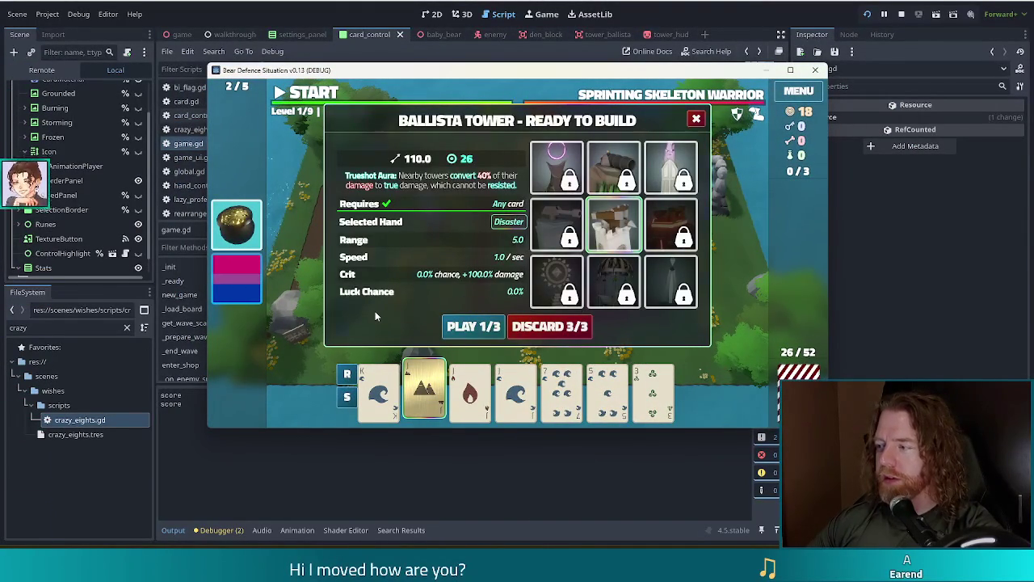
pyautogui.click(474, 326)
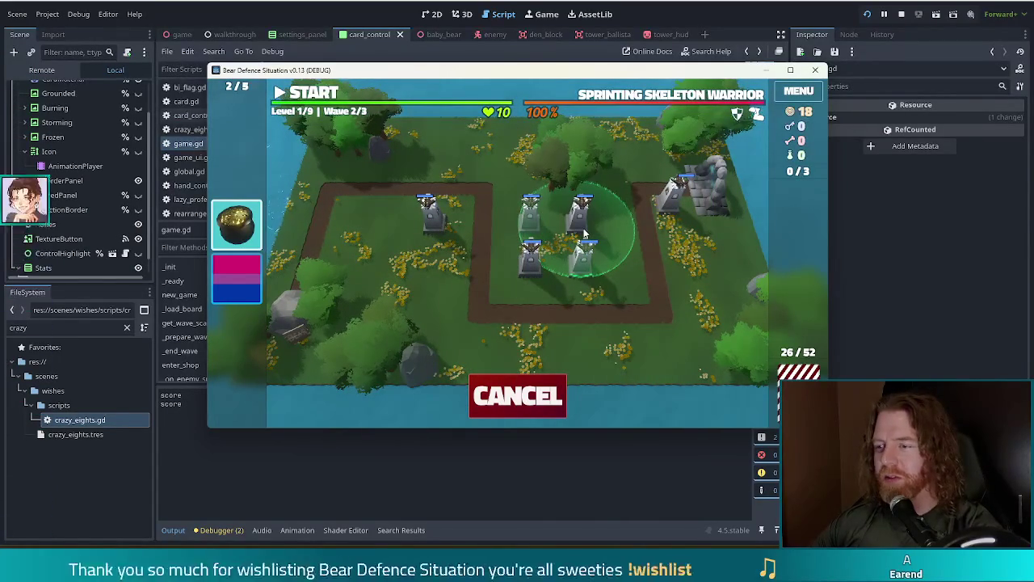
pyautogui.click(582, 232)
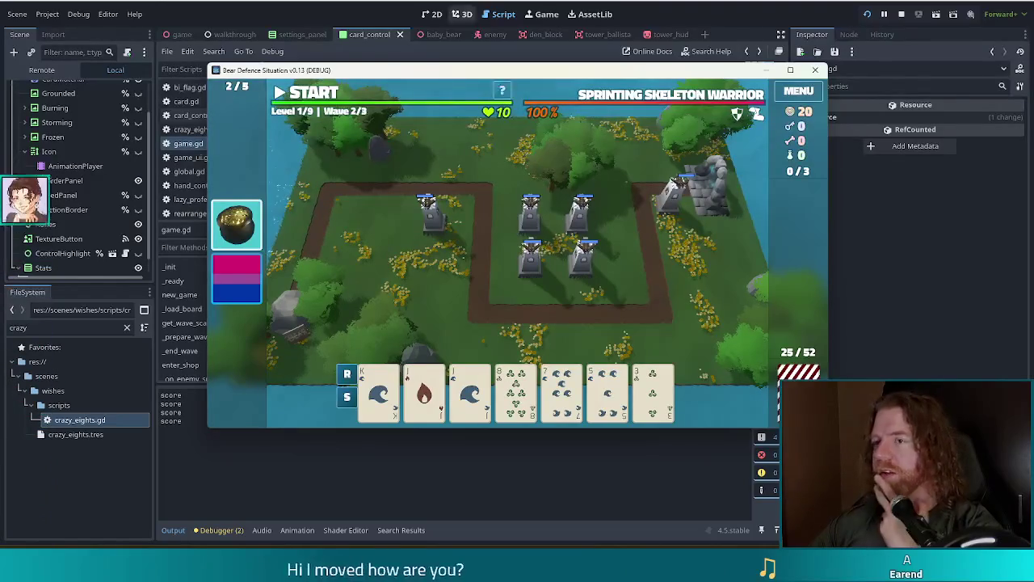
pyautogui.hotkey('alt', 'Tab')
pyautogui.click(481, 231)
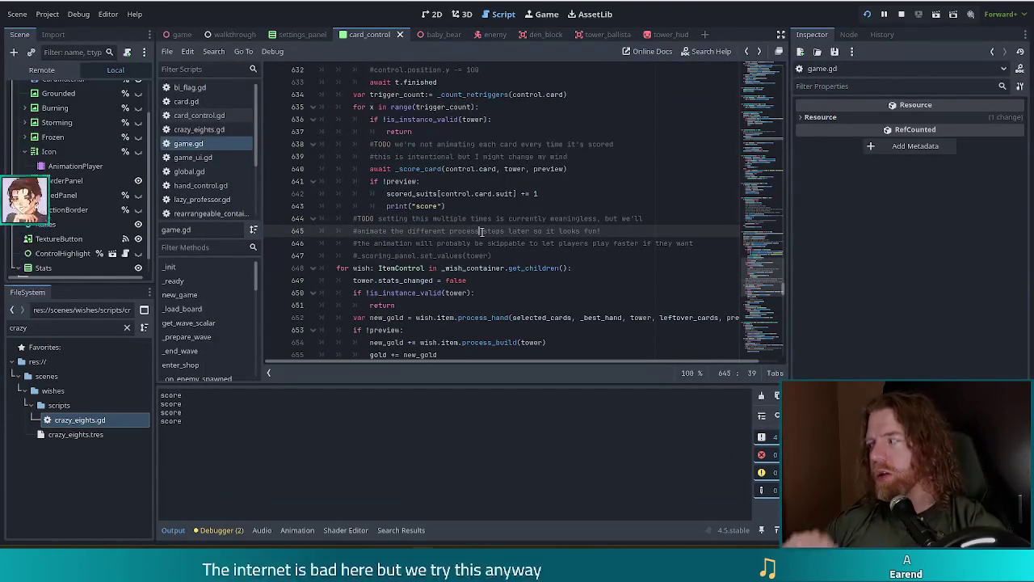
# Delete the old #TODO comment and control.hide() lines from the wish scoring code.
pyautogui.scroll(-4, 481, 231)
pyautogui.click(481, 220)
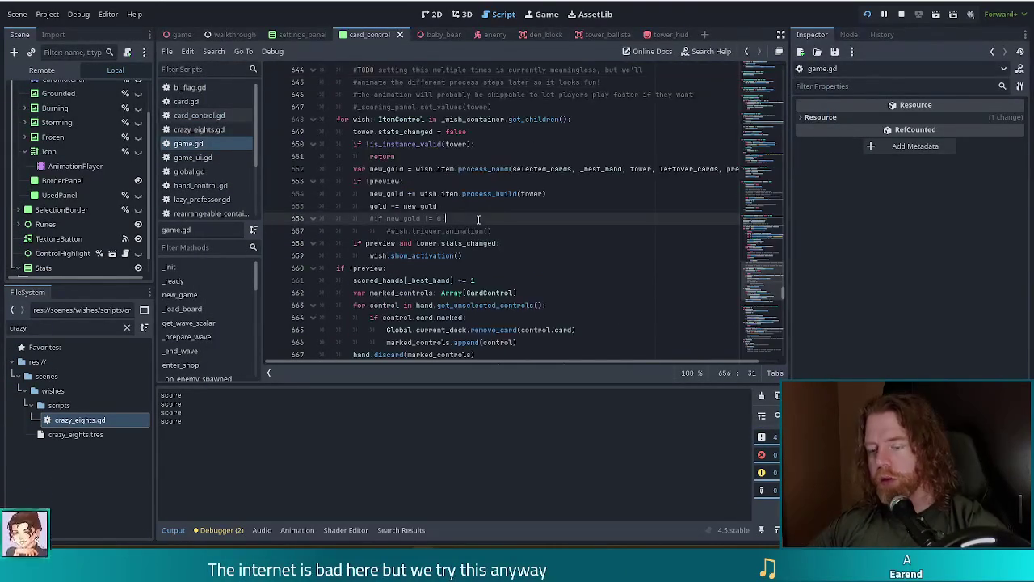
pyautogui.scroll(-3, 481, 220)
pyautogui.scroll(3, 489, 242)
pyautogui.scroll(5, 490, 245)
pyautogui.scroll(-8, 468, 162)
pyautogui.scroll(-12, 467, 161)
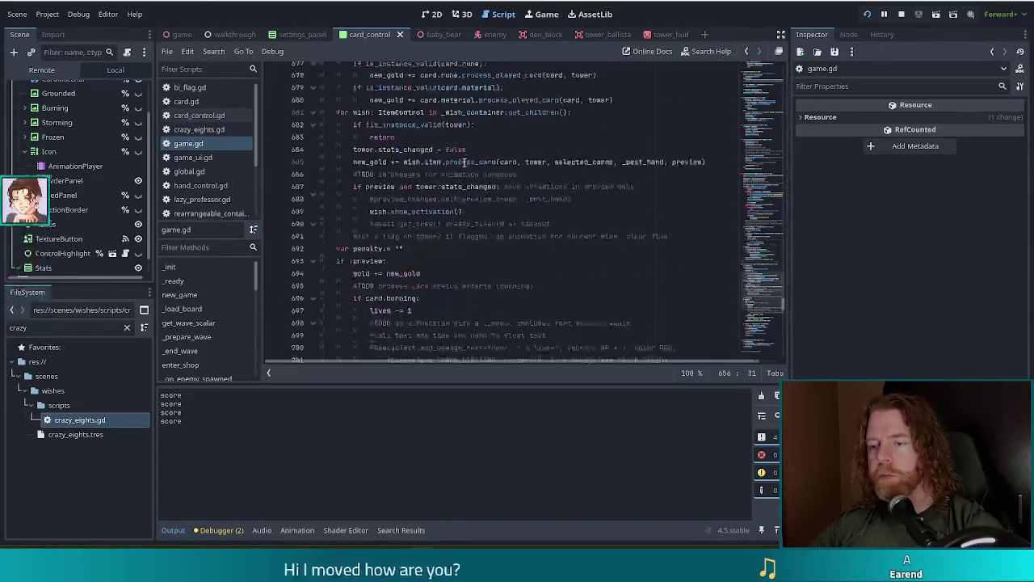
pyautogui.moveTo(419, 310); pyautogui.dragTo(438, 286)
pyautogui.press('BackSpace')
# Add '#TODO this should maybe be an animation?' and control.hide() after the scored_suits update, indented one level.
pyautogui.scroll(15, 483, 220)
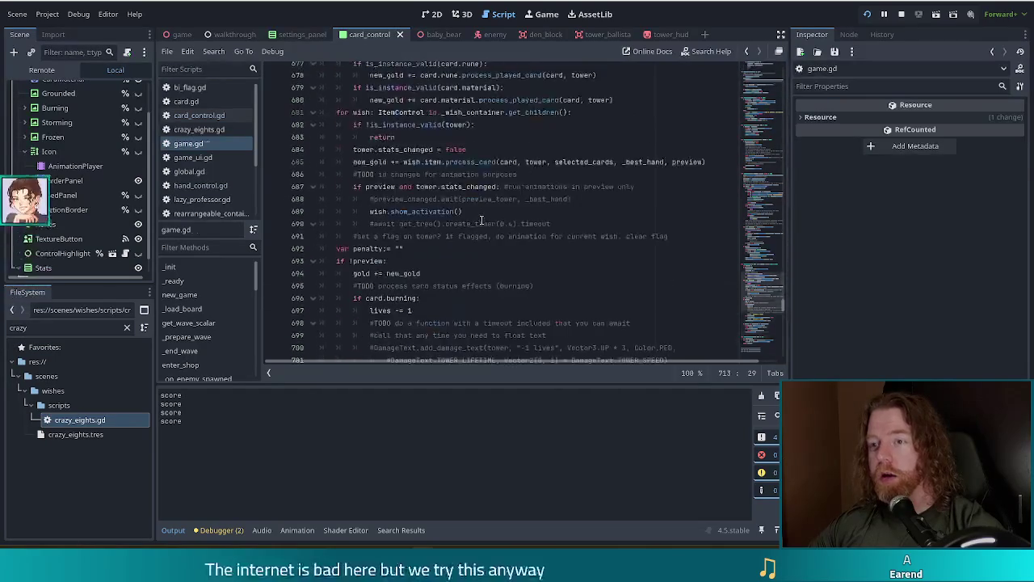
pyautogui.click(493, 175)
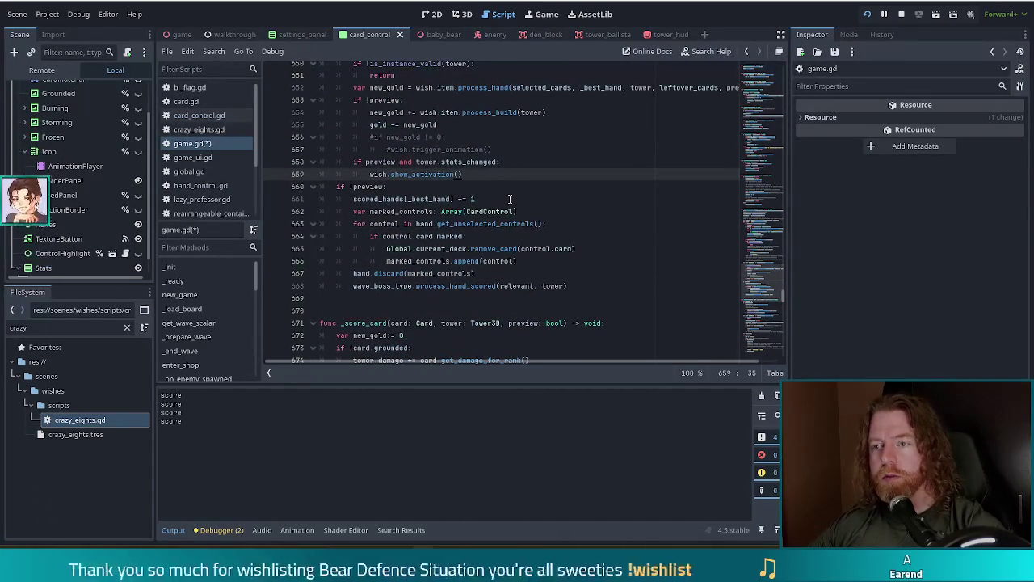
pyautogui.scroll(1, 508, 199)
pyautogui.scroll(2, 510, 199)
pyautogui.click(485, 87)
pyautogui.scroll(-3, 485, 234)
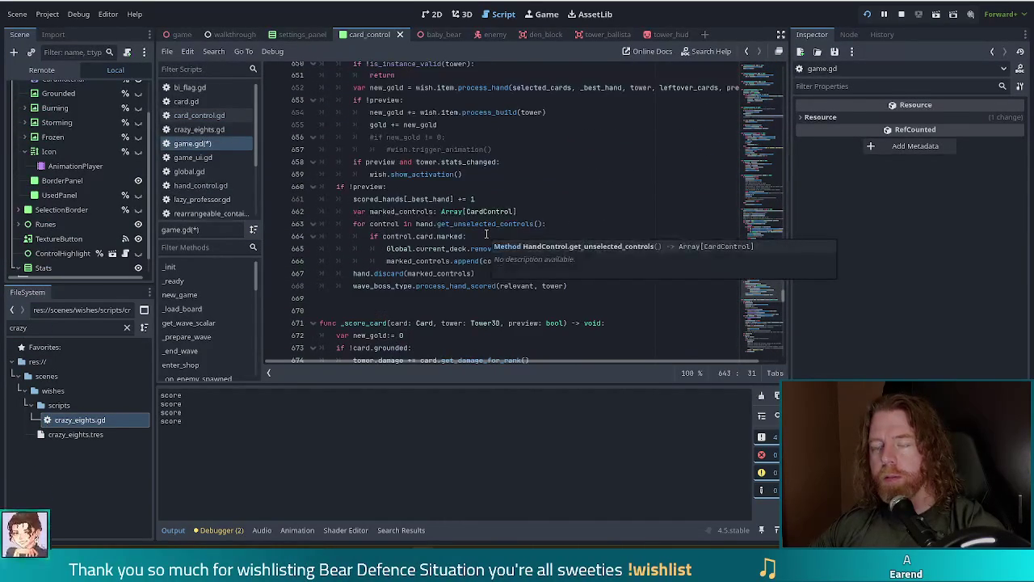
pyautogui.scroll(2, 478, 217)
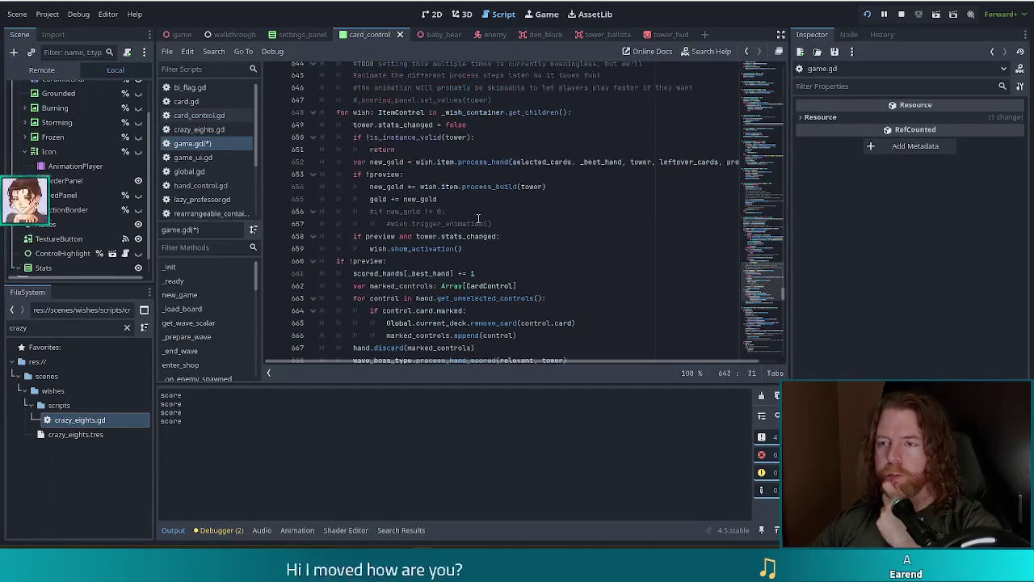
pyautogui.scroll(1, 486, 214)
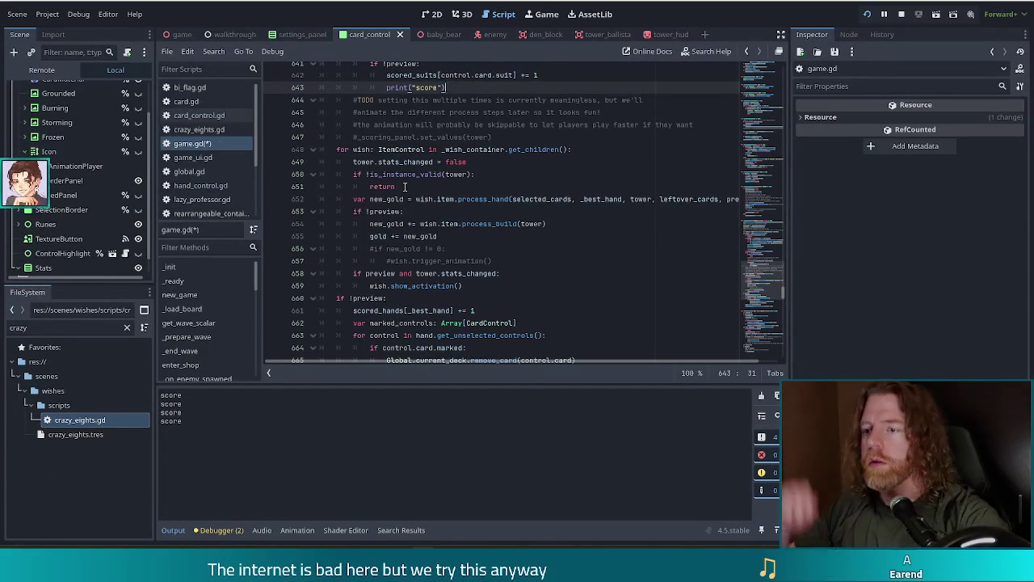
pyautogui.scroll(5, 481, 291)
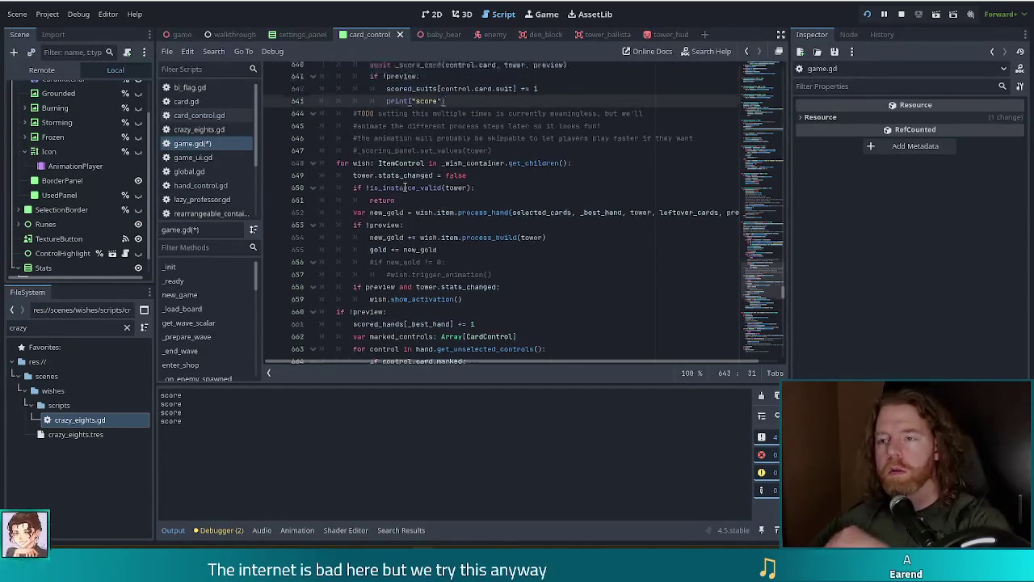
pyautogui.scroll(-4, 481, 291)
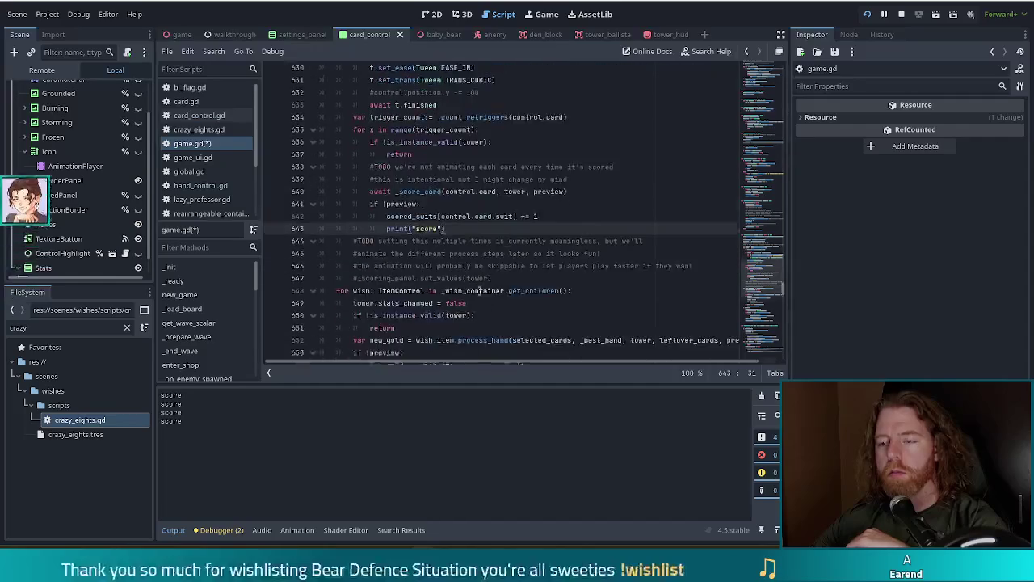
pyautogui.press('Return')
pyautogui.press('Return')
pyautogui.press('BackSpace')
pyautogui.press('BackSpace')
pyautogui.write('#TODO this should maybe be an animation?')
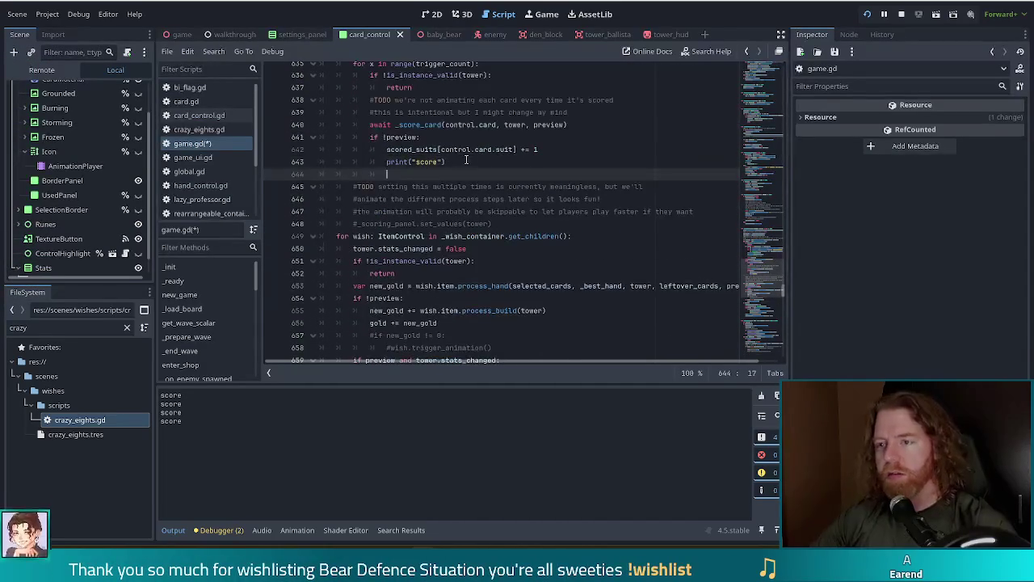
pyautogui.press('Return')
pyautogui.write('control.hide()')
pyautogui.moveTo(350, 187); pyautogui.dragTo(372, 199)
pyautogui.press('Tab')
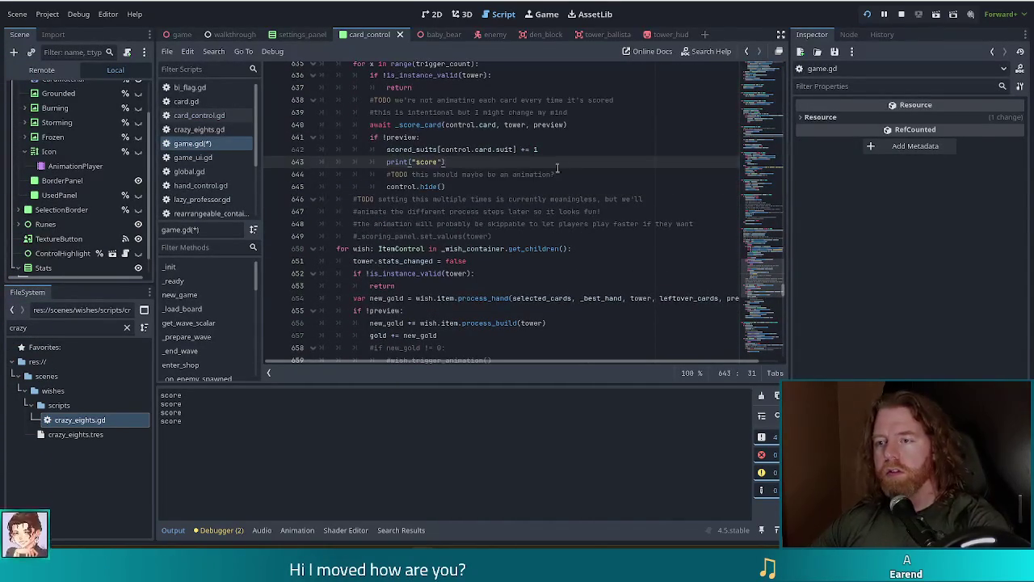
# Remove the debug print("score") line and the extra TODO comment, then save game.gd.
pyautogui.moveTo(557, 187); pyautogui.dragTo(577, 153)
pyautogui.press('BackSpace')
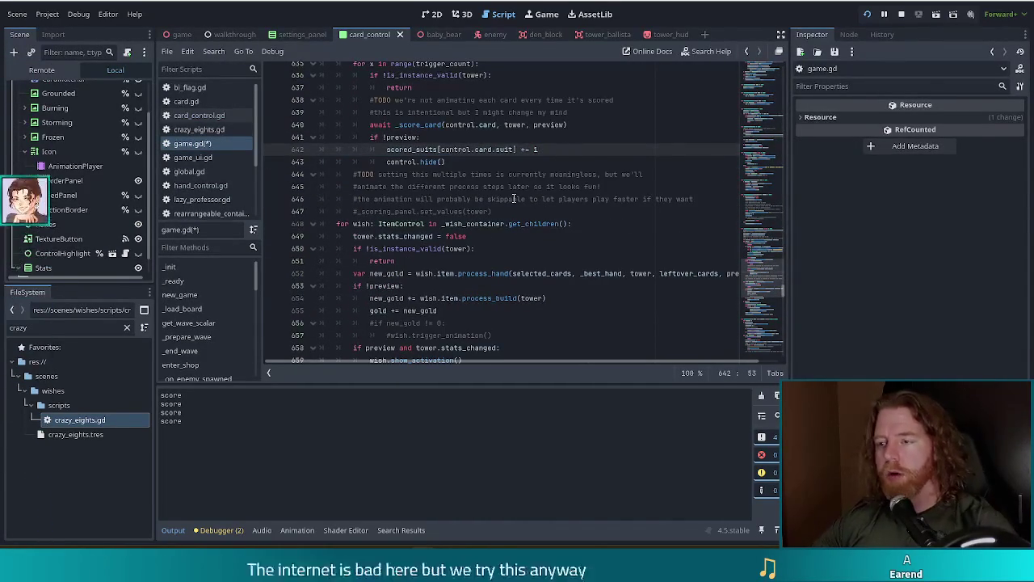
pyautogui.hotkey('ctrl', 's')
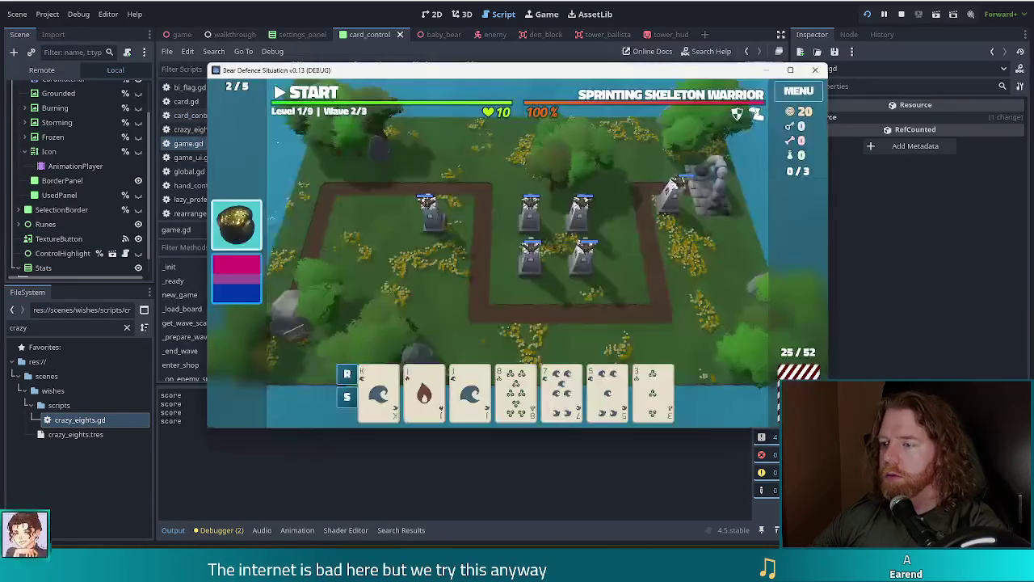
# Grant three gold bottled spells with the console command add_bottled_spell transmute_gold.
pyautogui.press('quoteleft')
pyautogui.write('add_bottled_spell transmute_gold')
pyautogui.press('Return')
pyautogui.press('quoteleft')
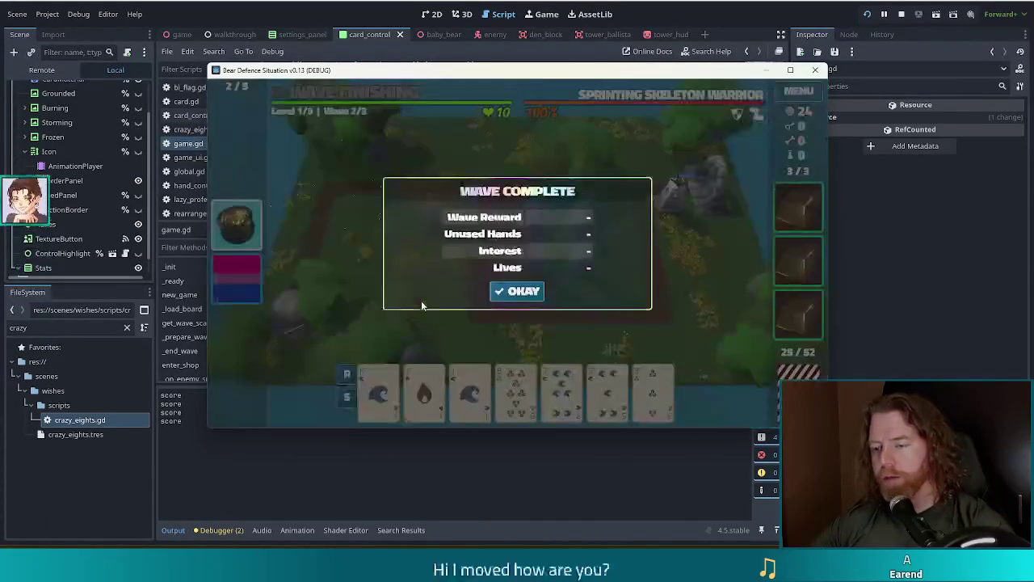
# Dismiss the Wave Complete summary, pick the King and 7 cards, and turn them gold with the spells.
pyautogui.click(539, 297)
pyautogui.click(378, 392)
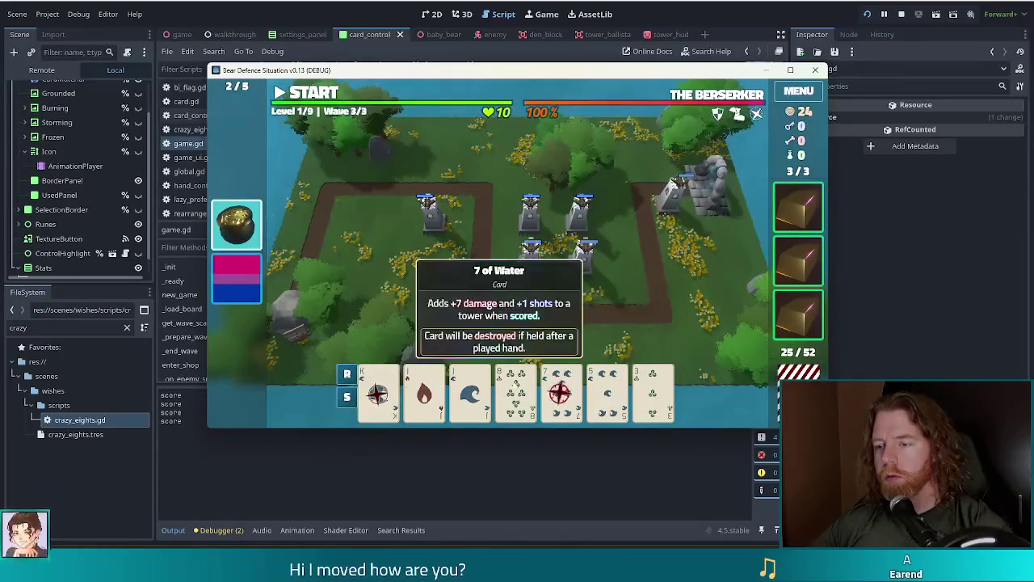
pyautogui.click(561, 392)
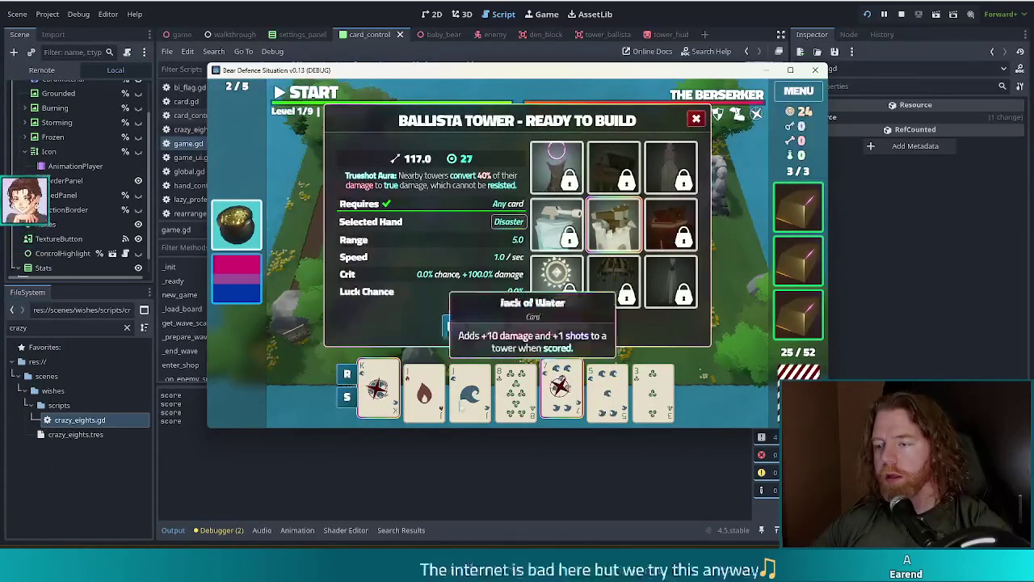
pyautogui.click(561, 392)
pyautogui.click(790, 211)
pyautogui.click(561, 392)
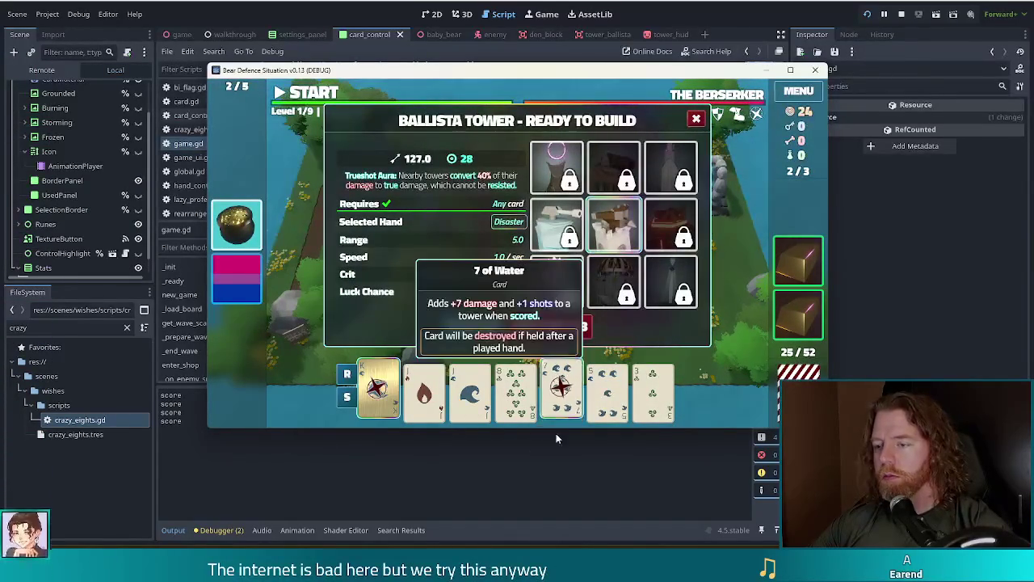
pyautogui.click(799, 260)
# Play the gold King of Water hand and place the resulting Ballista on the right of the board.
pyautogui.click(738, 192)
pyautogui.moveTo(378, 392)
pyautogui.click(378, 392)
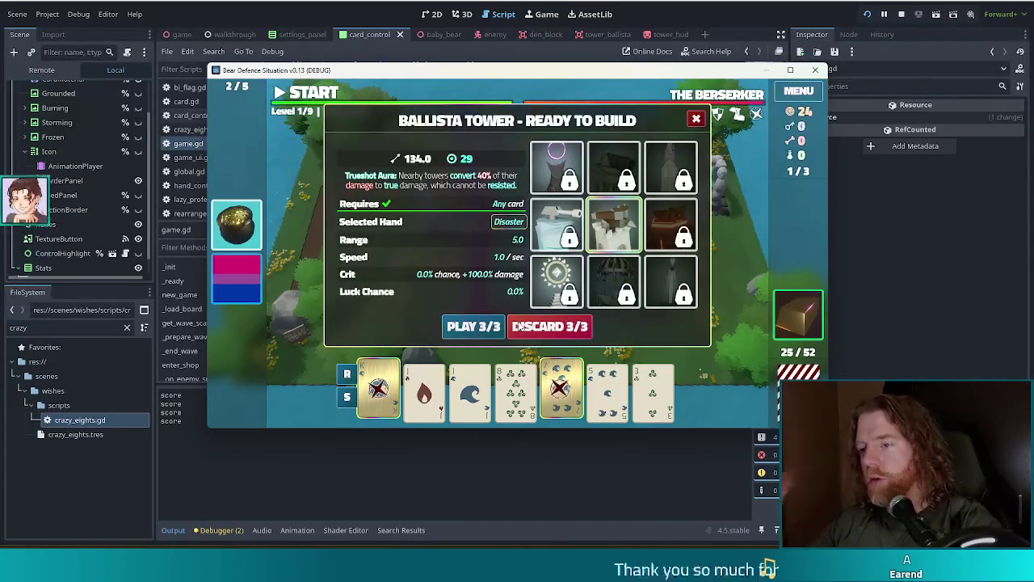
pyautogui.click(482, 326)
pyautogui.click(634, 283)
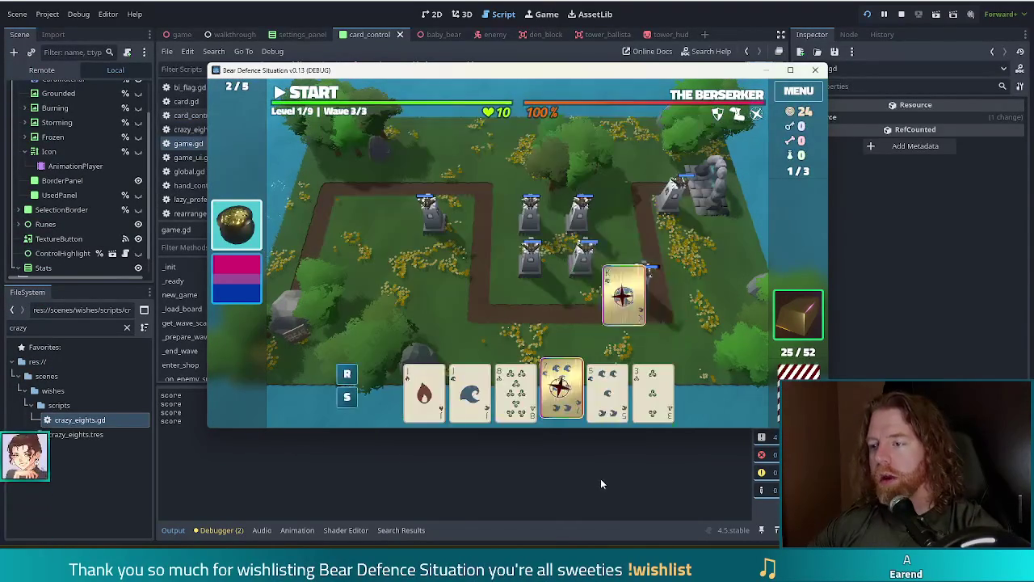
# Return to game.gd and put the cursor at the start of the control.hide() line 643.
pyautogui.click(637, 538)
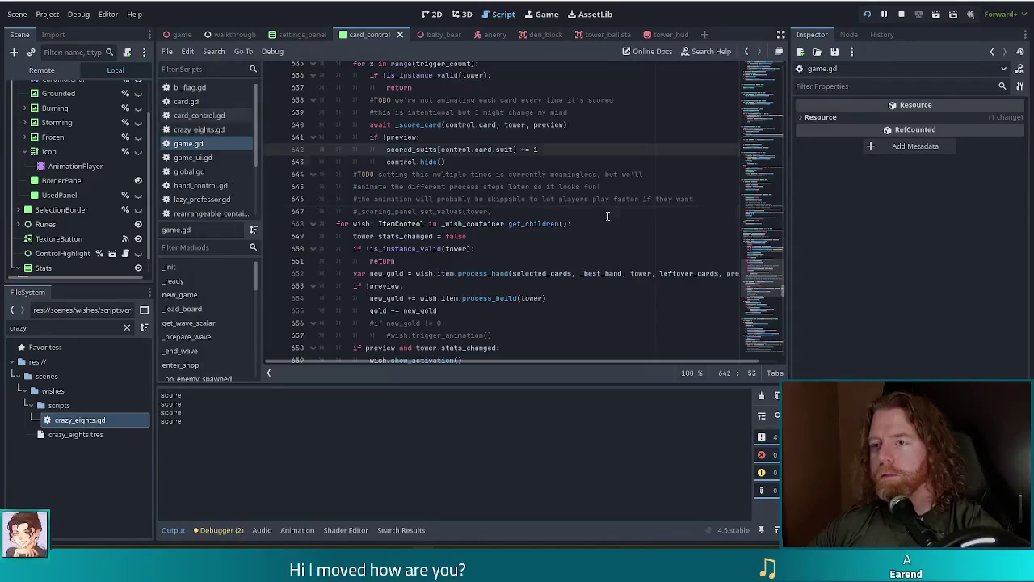
pyautogui.click(491, 150)
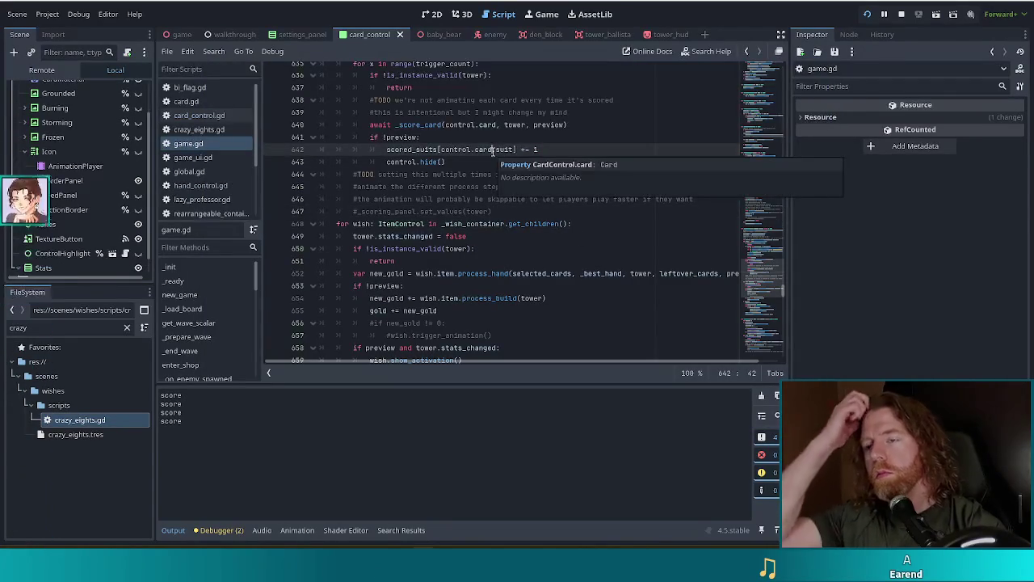
pyautogui.scroll(1, 418, 183)
pyautogui.scroll(1, 418, 184)
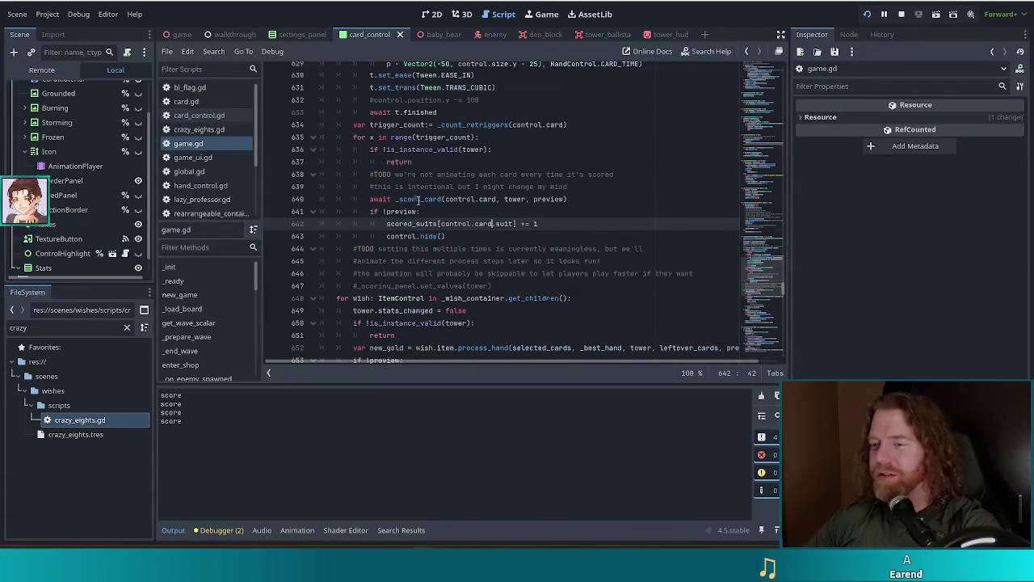
pyautogui.click(387, 236)
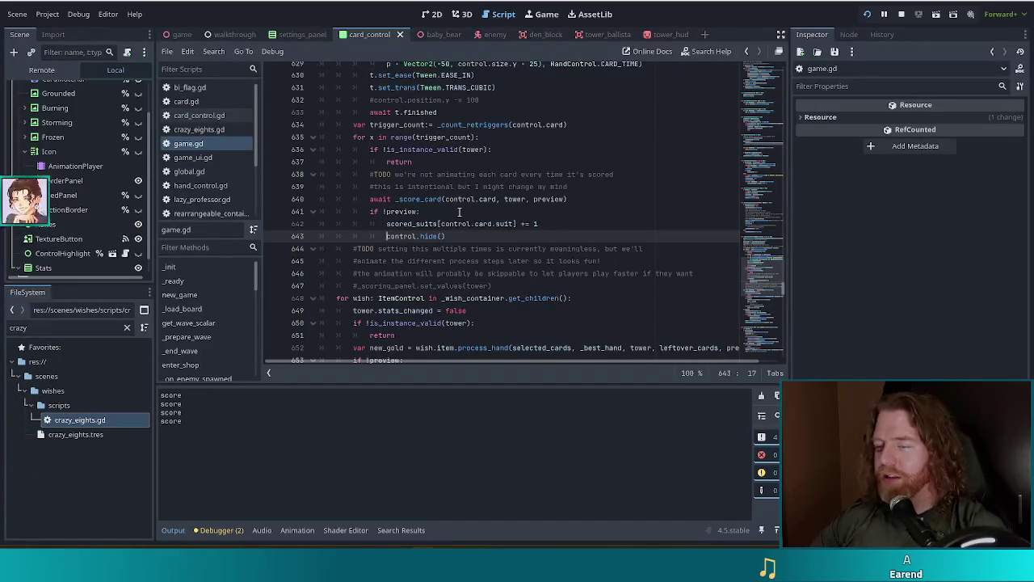
# Start turning line 643's control.hide() into an if condition and save game.gd.
pyautogui.press('BackSpace')
pyautogui.press('BackSpace')
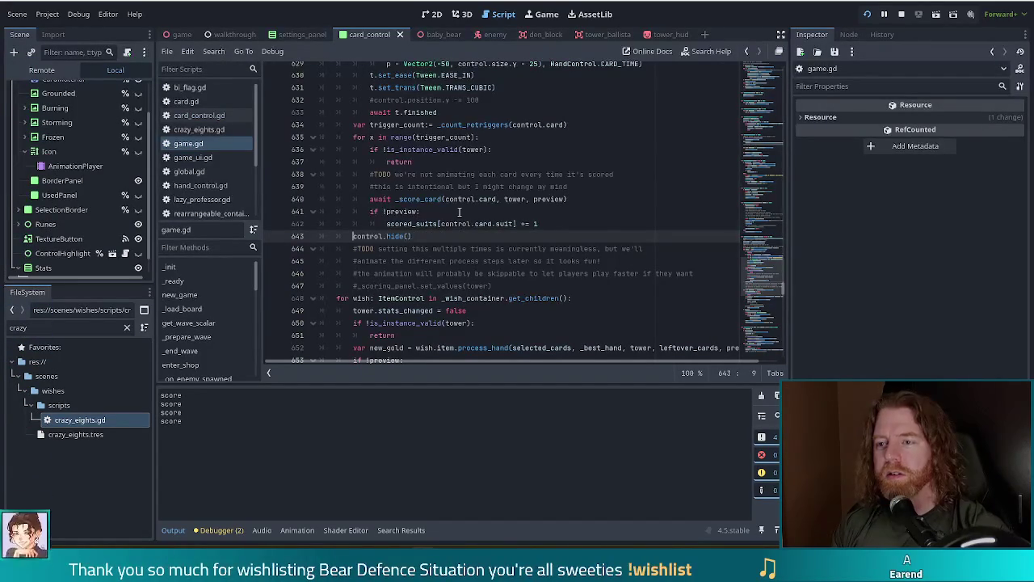
pyautogui.write('if')
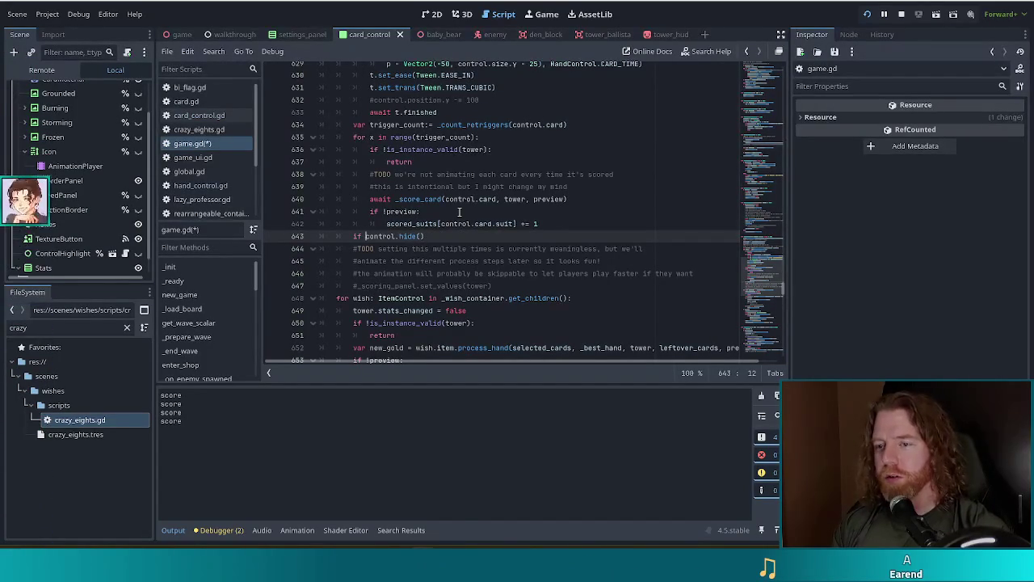
pyautogui.press('BackSpace')
pyautogui.press('BackSpace')
pyautogui.press('BackSpace')
pyautogui.write('!')
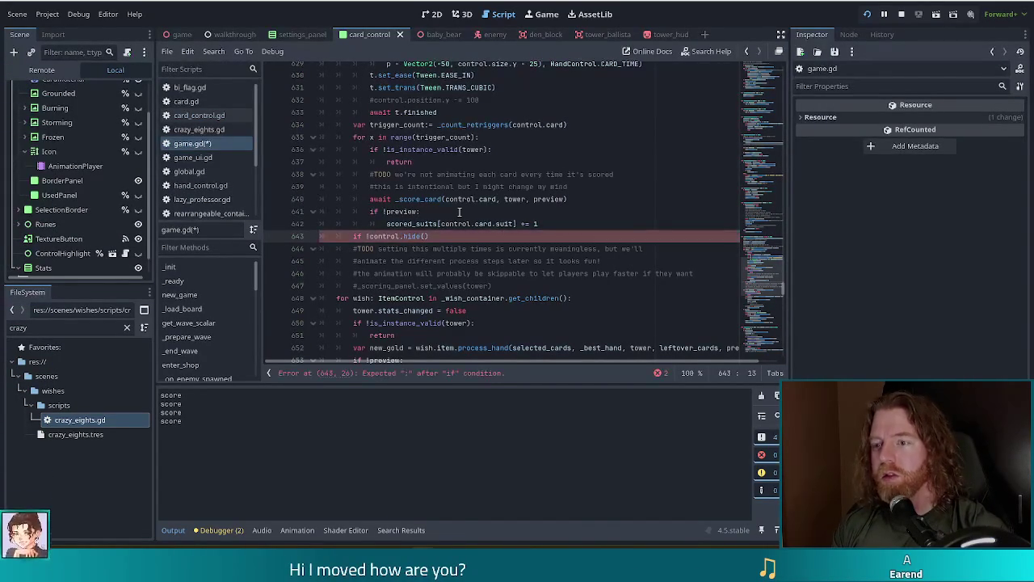
pyautogui.press('BackSpace')
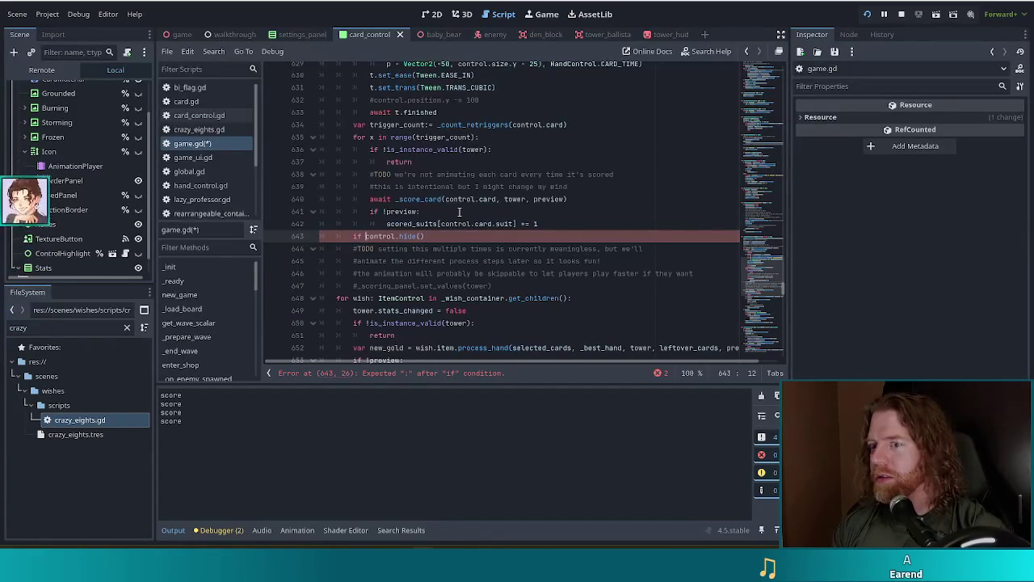
pyautogui.hotkey('ctrl', 's')
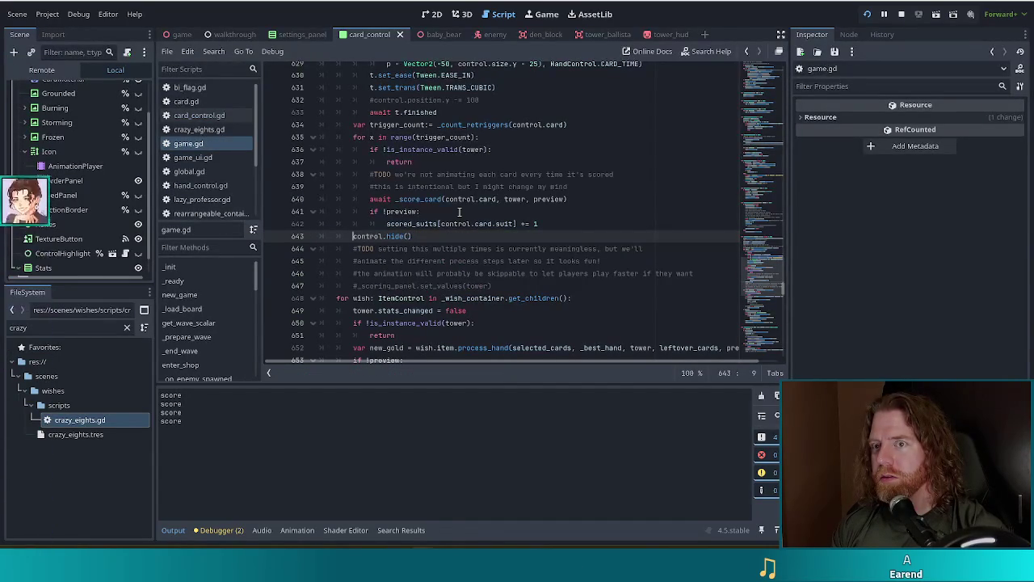
# Finish the line as 'if !preview:' with control.hide() indented below, save, and run with F5.
pyautogui.hotkey('ctrl', 'Delete')
pyautogui.write('!preview')
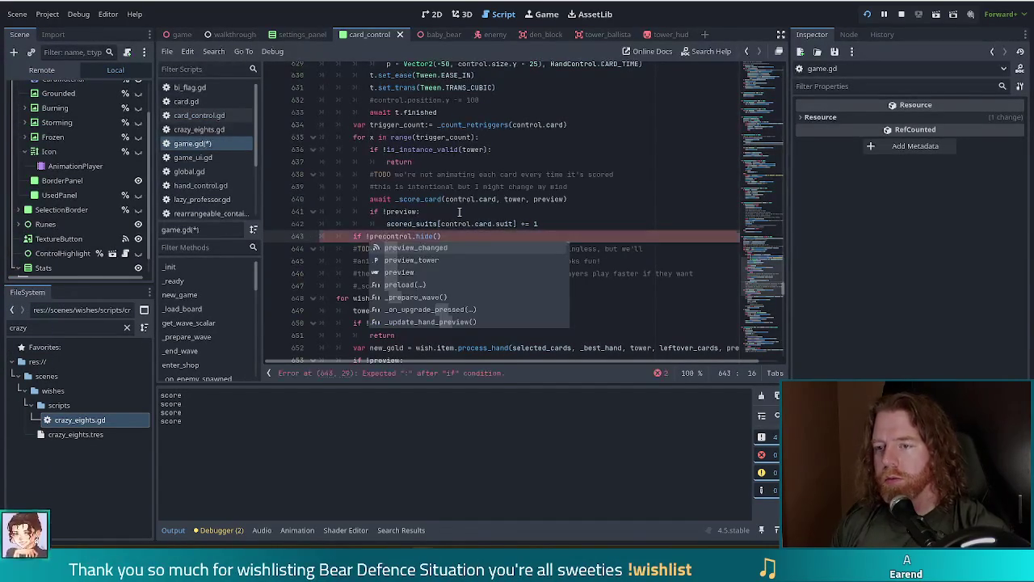
pyautogui.press('Return')
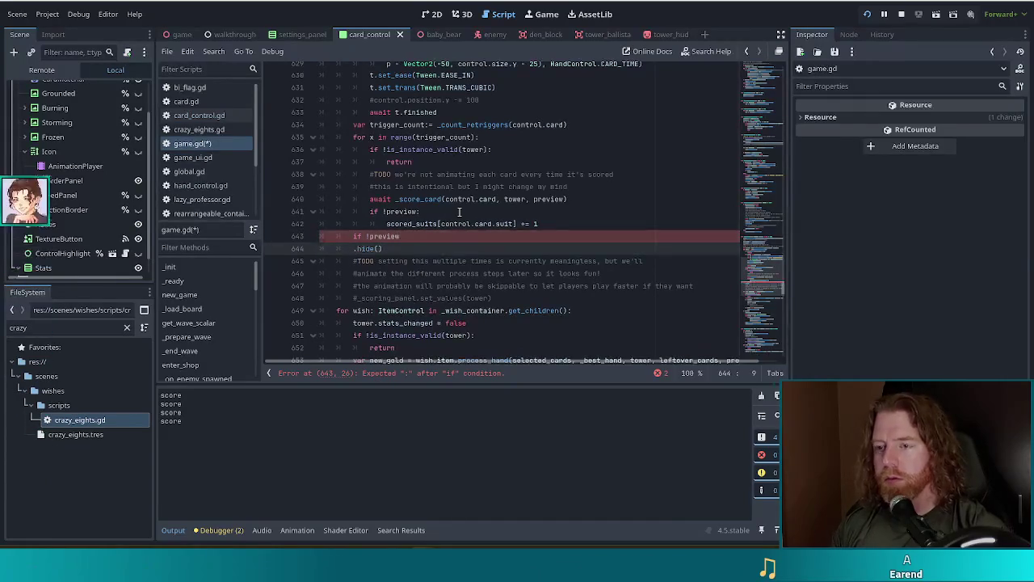
pyautogui.write('control.')
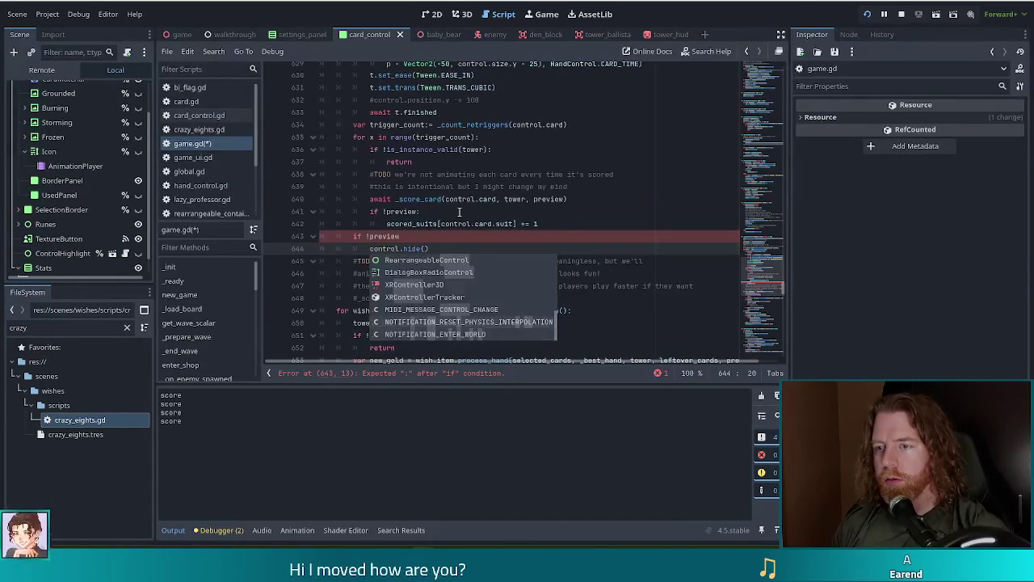
pyautogui.press('Escape')
pyautogui.press('Up')
pyautogui.write(':')
pyautogui.hotkey('ctrl', 's')
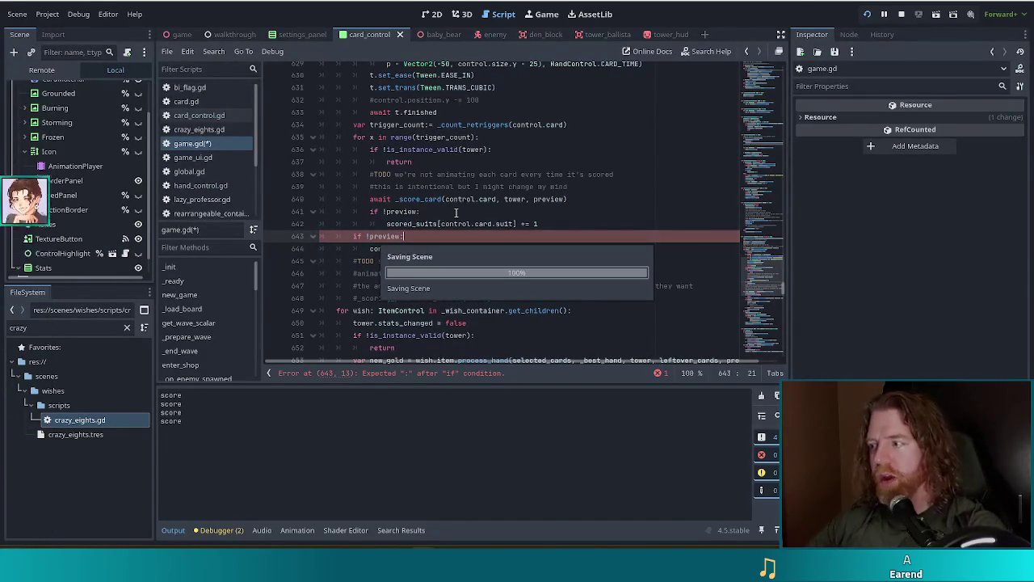
pyautogui.press('F5')
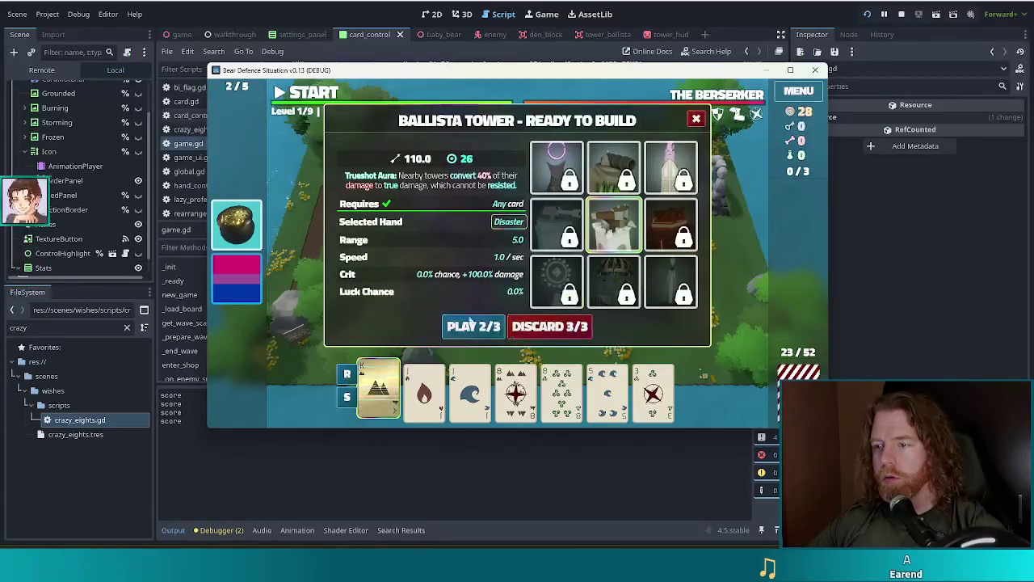
# Build and place a Ballista Tower, then check its stats panel.
pyautogui.click(473, 326)
pyautogui.click(437, 268)
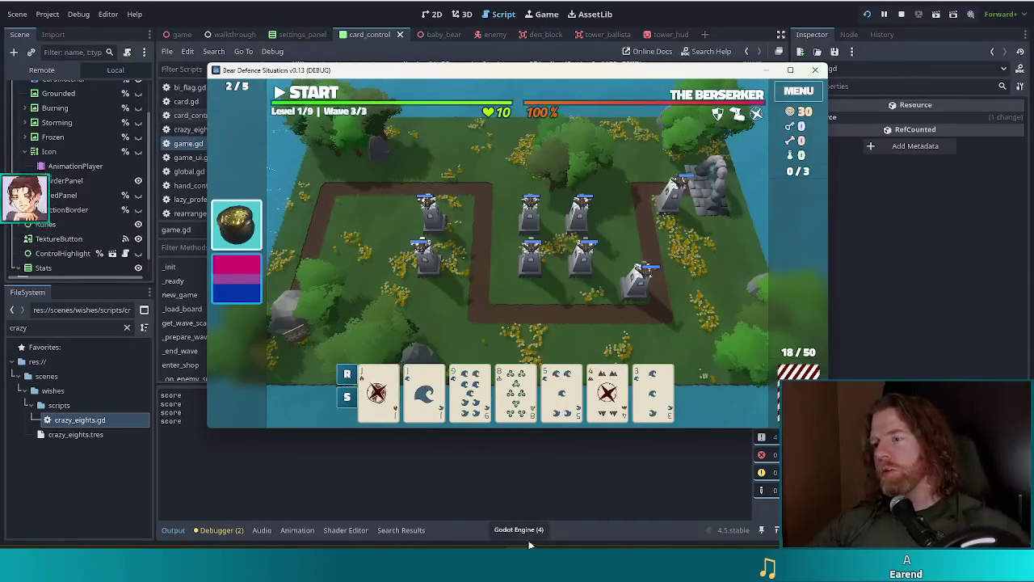
pyautogui.click(426, 267)
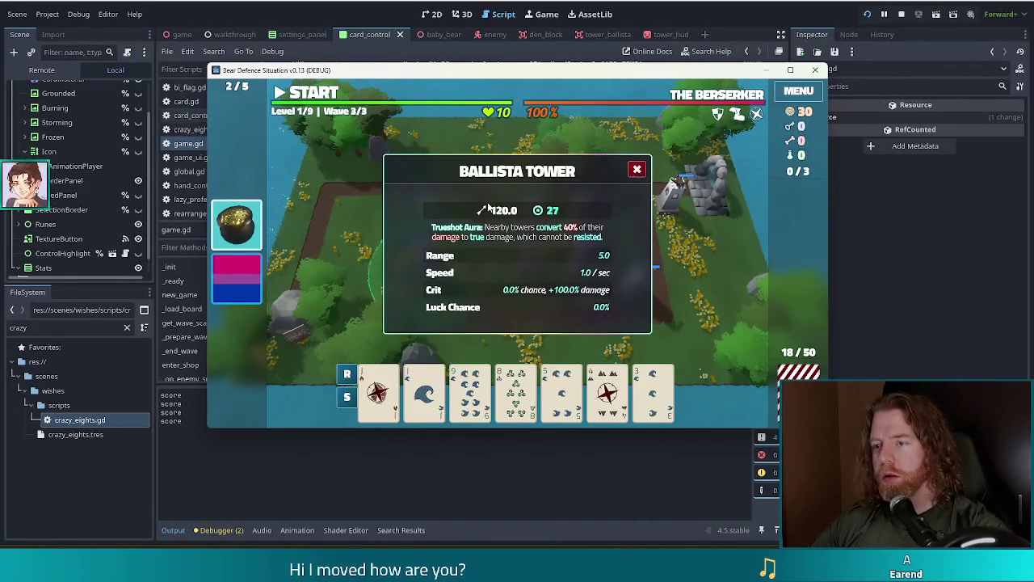
pyautogui.click(638, 170)
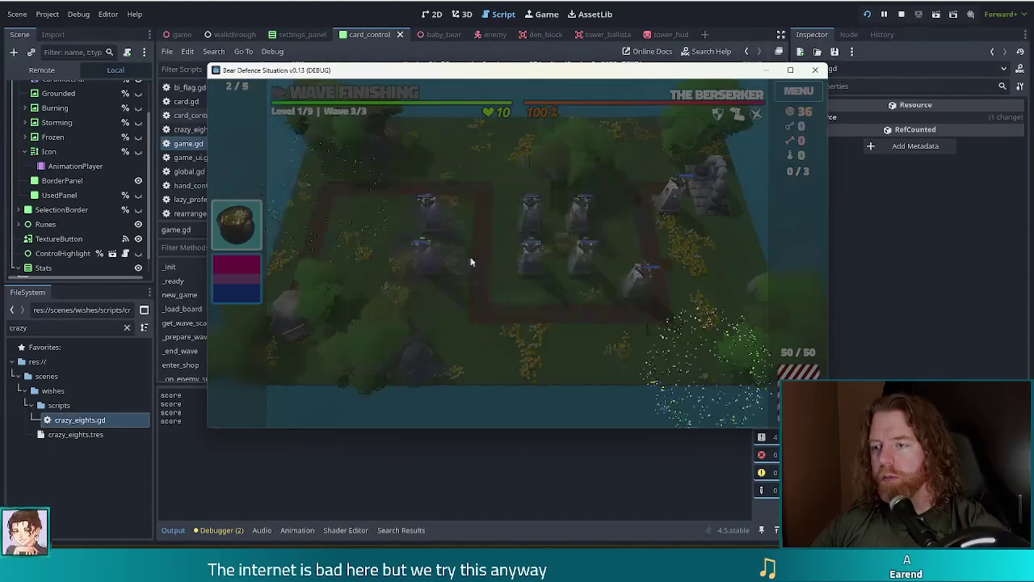
# Start the wave, upgrade the Ballista to level 2, redraw the hand, and select King of Water.
pyautogui.click(478, 278)
pyautogui.click(481, 348)
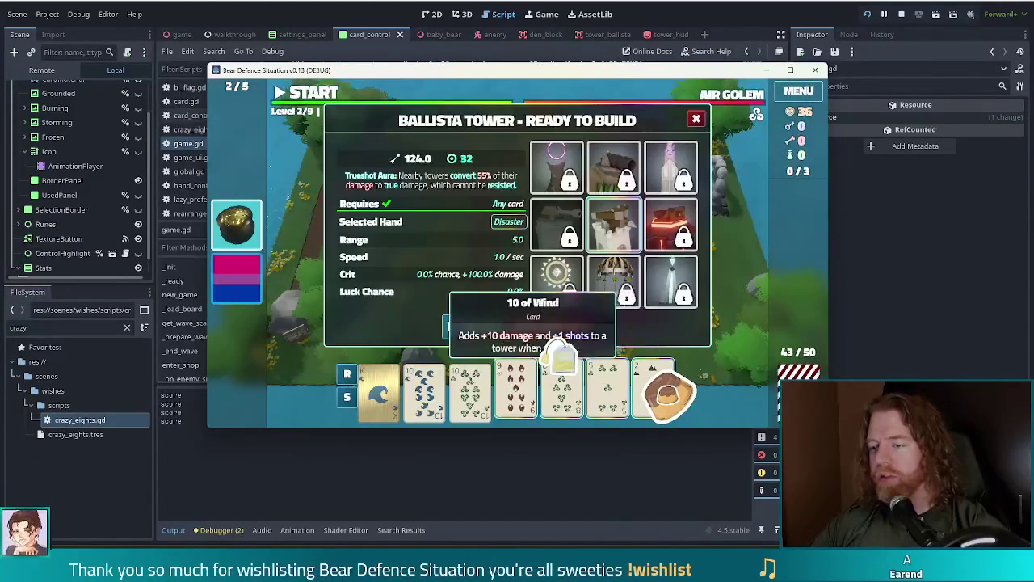
pyautogui.click(612, 323)
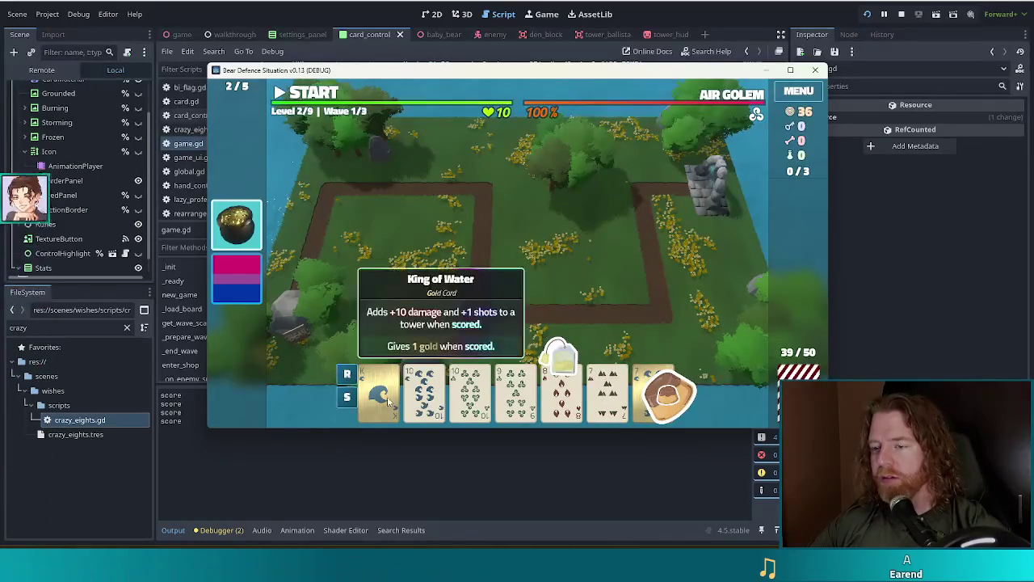
pyautogui.click(379, 395)
# Play the hand and place another Ballista Tower mid-map.
pyautogui.click(482, 318)
pyautogui.click(529, 214)
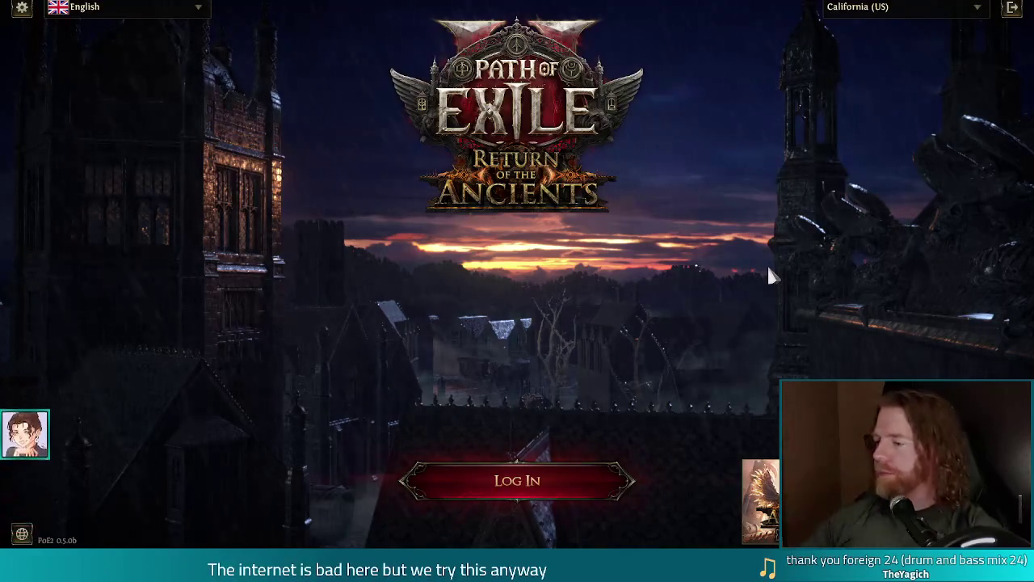
# Log in and enter the game with the level 40 hardcore league character.
pyautogui.click(515, 457)
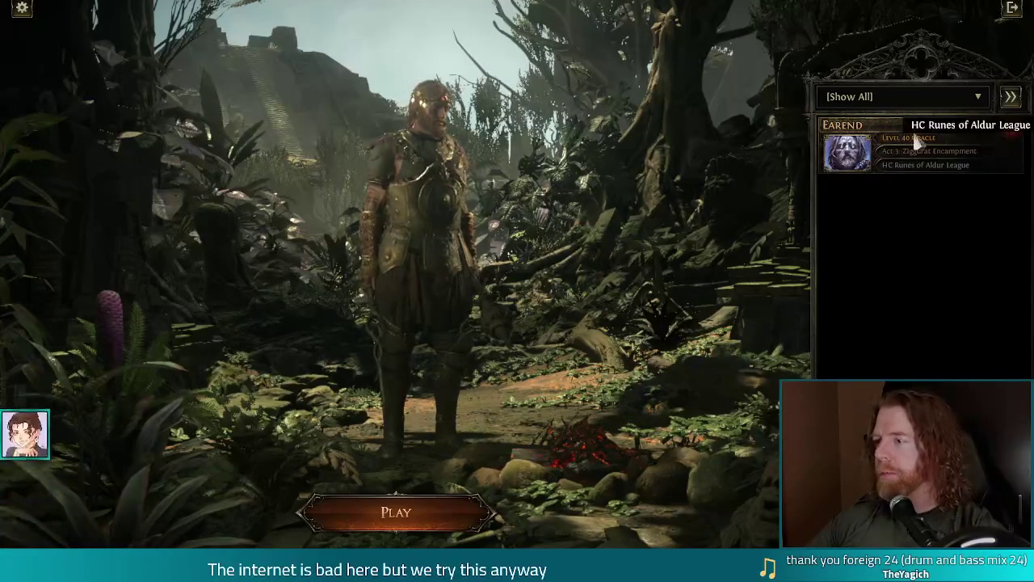
pyautogui.doubleClick(884, 146)
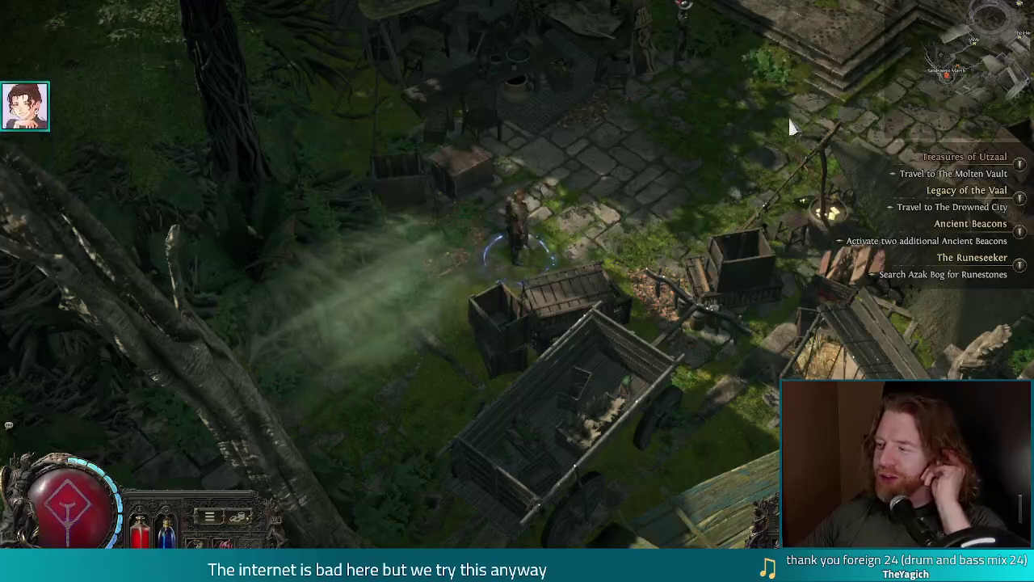
# Walk to the stash, store the Wicked Quill wand in empty tab 5, then approach The Hooded One.
pyautogui.click(762, 95)
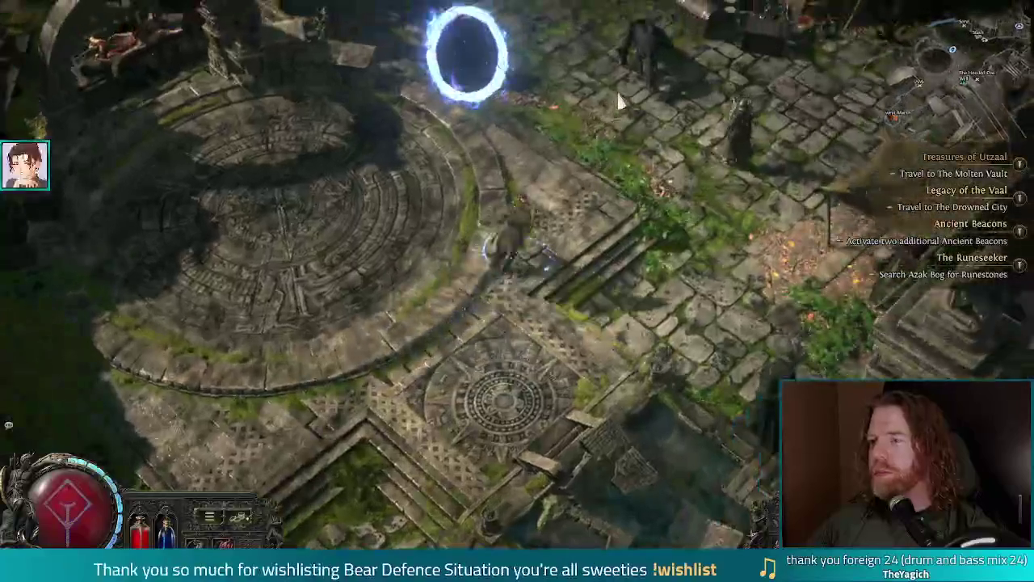
pyautogui.click(610, 90)
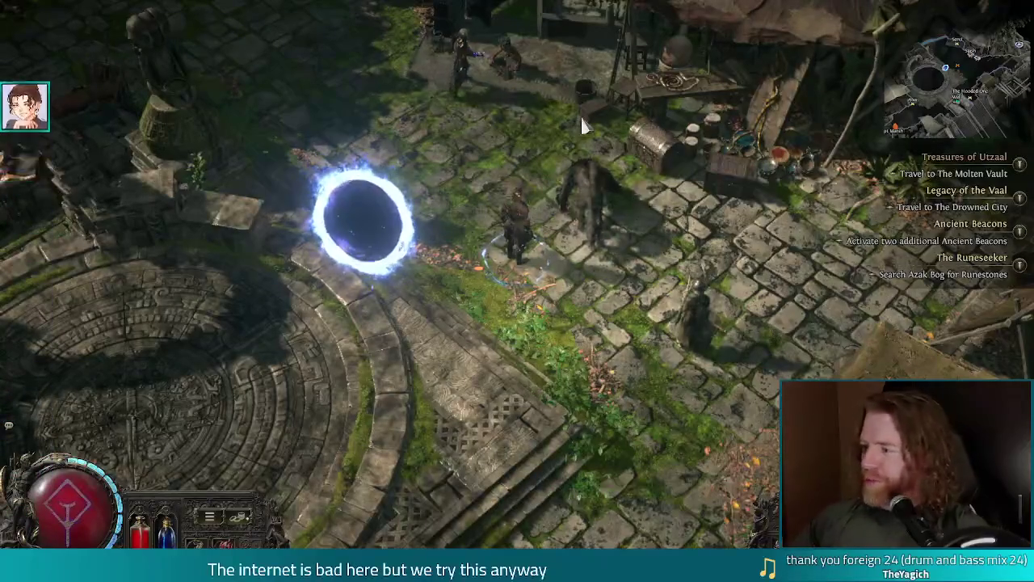
pyautogui.click(586, 97)
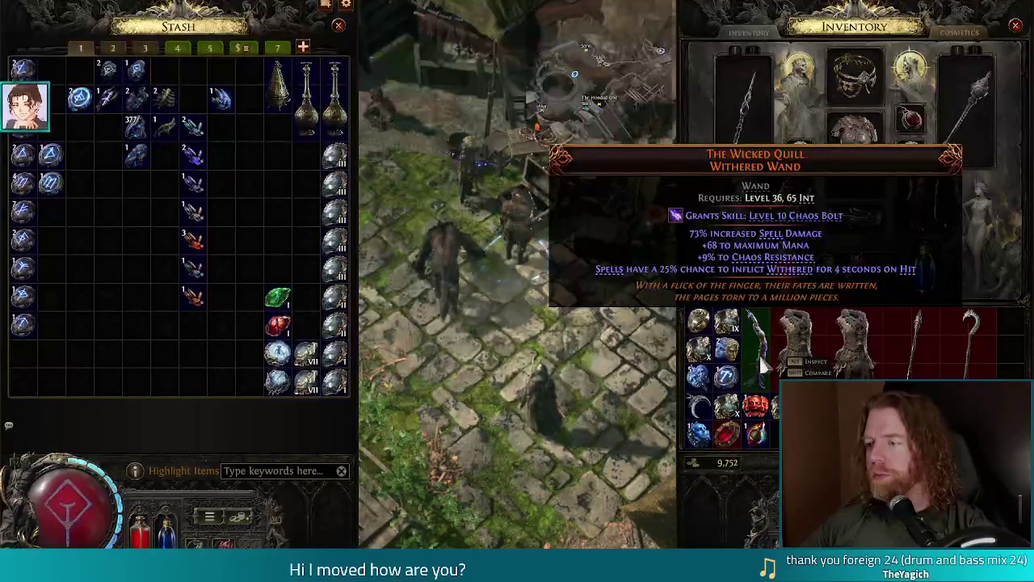
pyautogui.click(209, 48)
pyautogui.keyDown('ctrl'); pyautogui.click(759, 354); pyautogui.keyUp('ctrl')
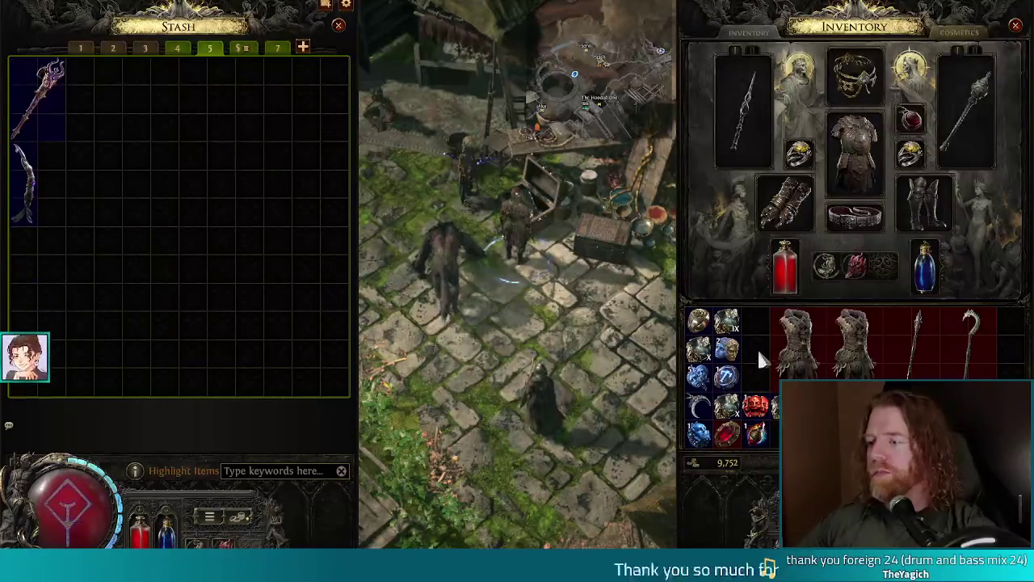
pyautogui.click(599, 98)
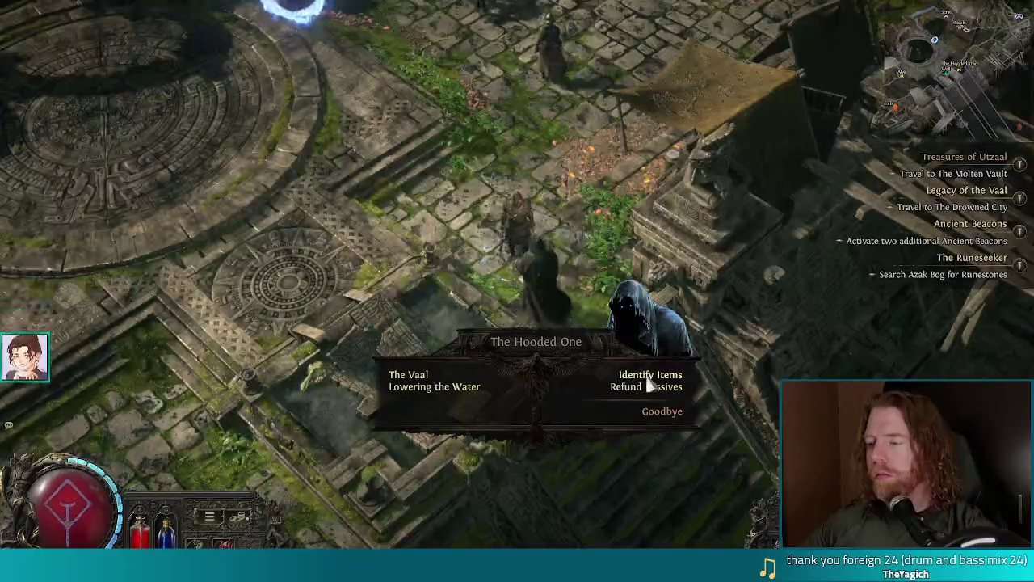
# Have The Hooded One identify the items, then travel through the blue portal.
pyautogui.click(651, 375)
pyautogui.click(482, 202)
pyautogui.click(482, 202)
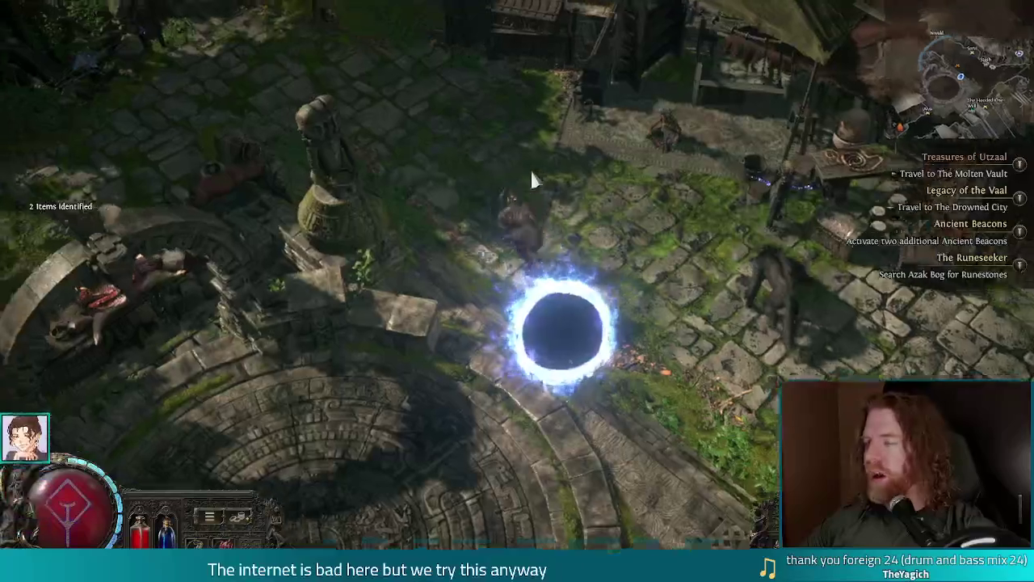
pyautogui.click(530, 168)
# Walk over to Oswald and open his Buy or Sell trade window.
pyautogui.moveTo(524, 186)
pyautogui.mouseDown()
pyautogui.moveTo(396, 138)
pyautogui.moveTo(332, 78)
pyautogui.moveTo(433, 119)
pyautogui.mouseUp()
pyautogui.click(440, 270)
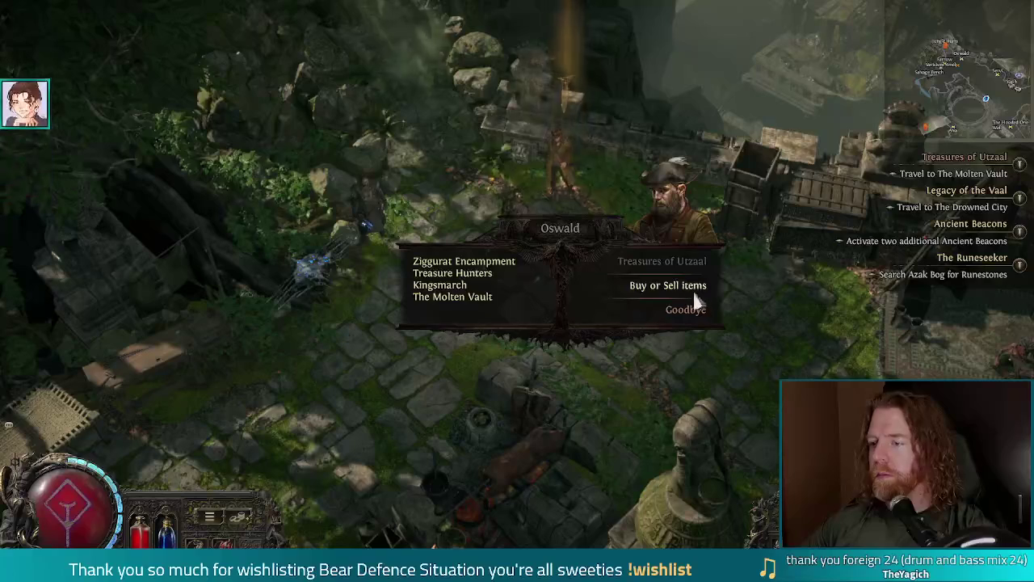
pyautogui.click(677, 287)
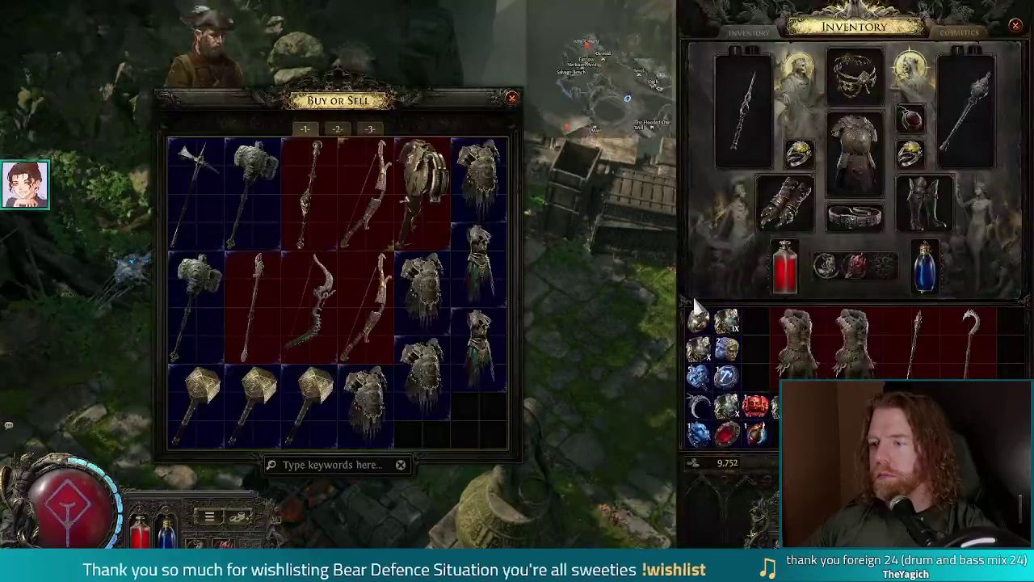
# Sell both Scout's Vests and the Hooked Gale Pile quarterstaff to the vendor for gold.
pyautogui.keyDown('ctrl'); pyautogui.click(796, 339); pyautogui.keyUp('ctrl')
pyautogui.keyDown('ctrl'); pyautogui.click(853, 340); pyautogui.keyUp('ctrl')
pyautogui.keyDown('ctrl'); pyautogui.click(915, 348); pyautogui.keyUp('ctrl')
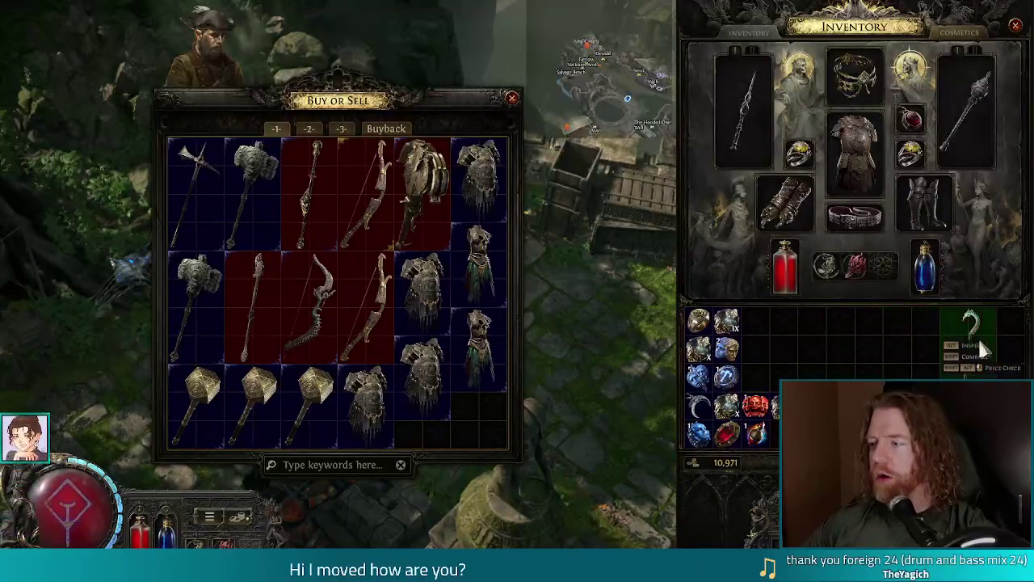
pyautogui.keyDown('ctrl'); pyautogui.click(964, 352); pyautogui.keyUp('ctrl')
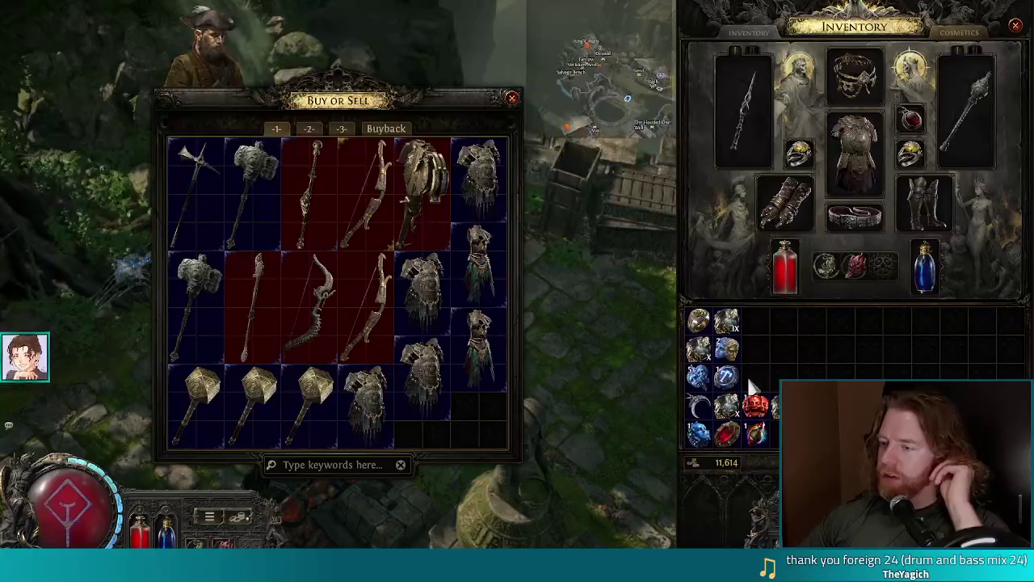
# Sell two more inventory items, close the trade windows, and return to town via the portal.
pyautogui.keyDown('ctrl'); pyautogui.click(751, 335); pyautogui.keyUp('ctrl')
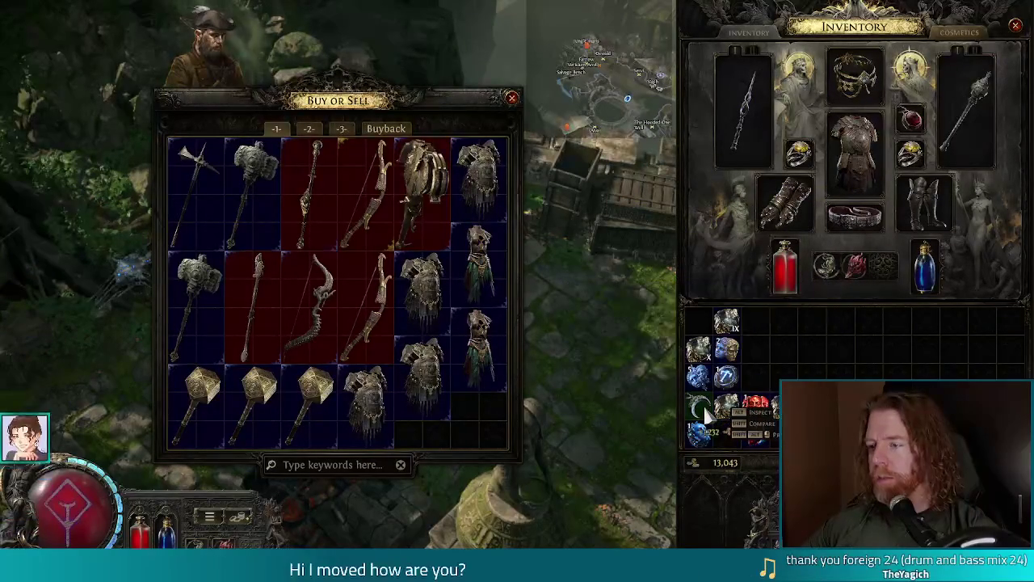
pyautogui.keyDown('ctrl'); pyautogui.click(752, 420); pyautogui.keyUp('ctrl')
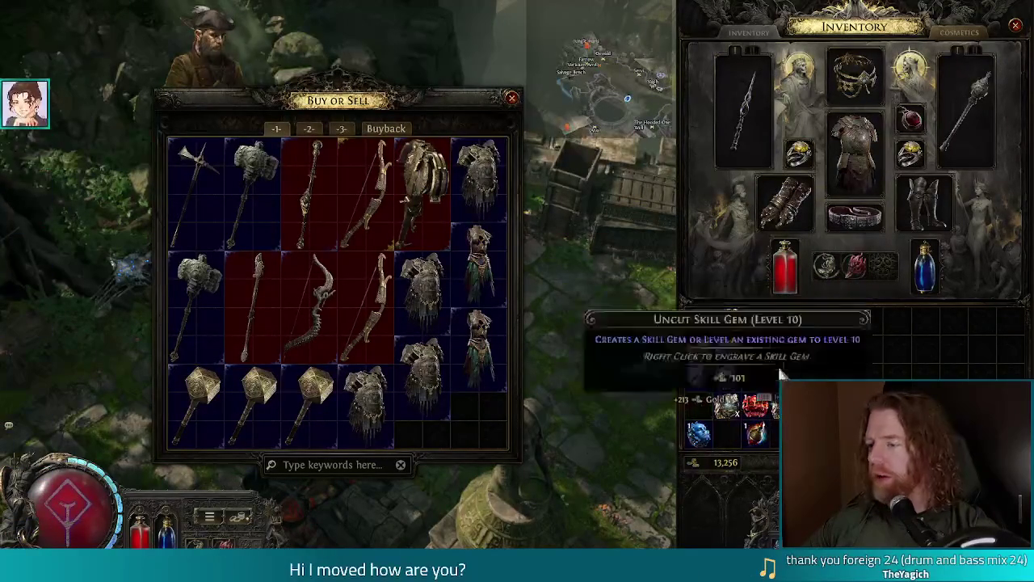
pyautogui.press('Escape')
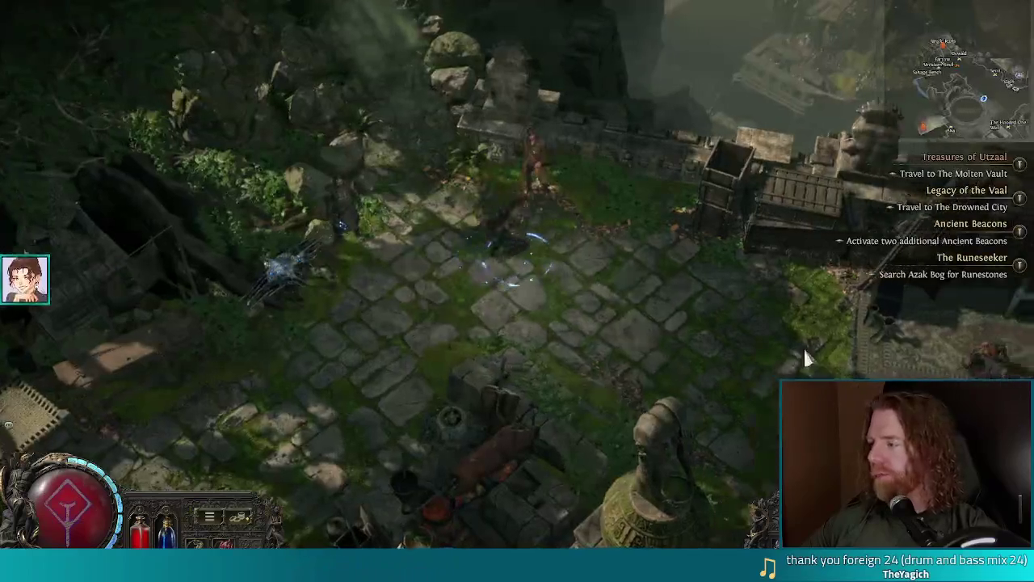
pyautogui.click(803, 345)
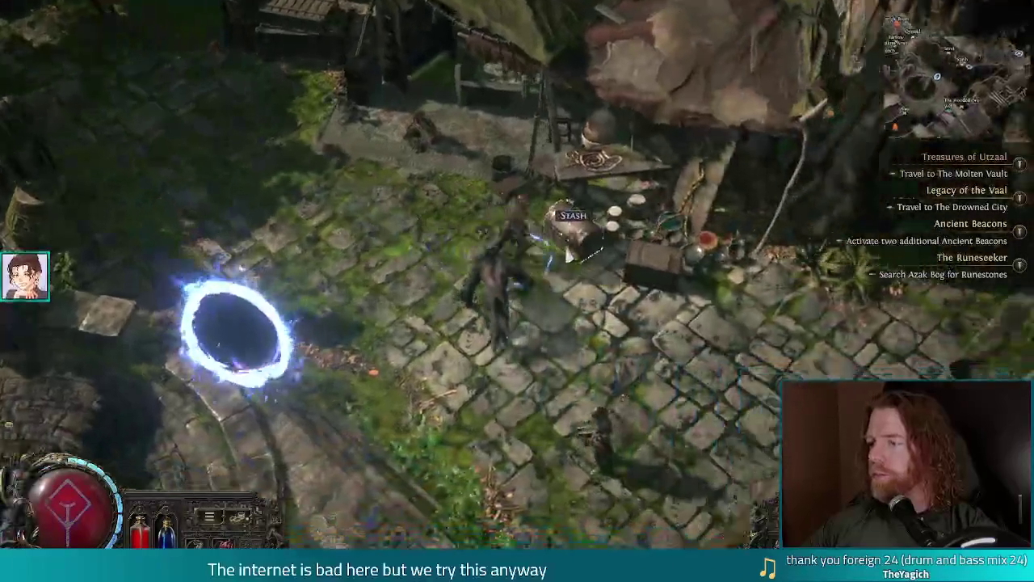
# Move the currency orbs from the inventory into the personal stash, then close it.
pyautogui.click(568, 253)
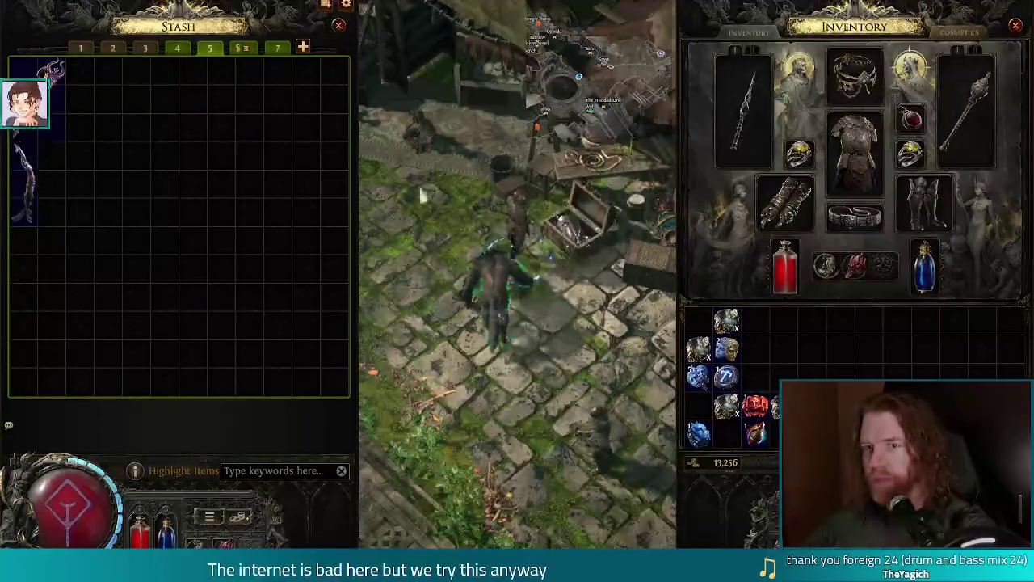
pyautogui.keyDown('ctrl'); pyautogui.click(726, 349); pyautogui.keyUp('ctrl')
pyautogui.keyDown('ctrl'); pyautogui.click(727, 376); pyautogui.keyUp('ctrl')
pyautogui.keyDown('ctrl'); pyautogui.click(699, 376); pyautogui.keyUp('ctrl')
pyautogui.keyDown('ctrl'); pyautogui.click(755, 404); pyautogui.keyUp('ctrl')
pyautogui.keyDown('ctrl'); pyautogui.click(698, 432); pyautogui.keyUp('ctrl')
pyautogui.keyDown('ctrl'); pyautogui.click(756, 432); pyautogui.keyUp('ctrl')
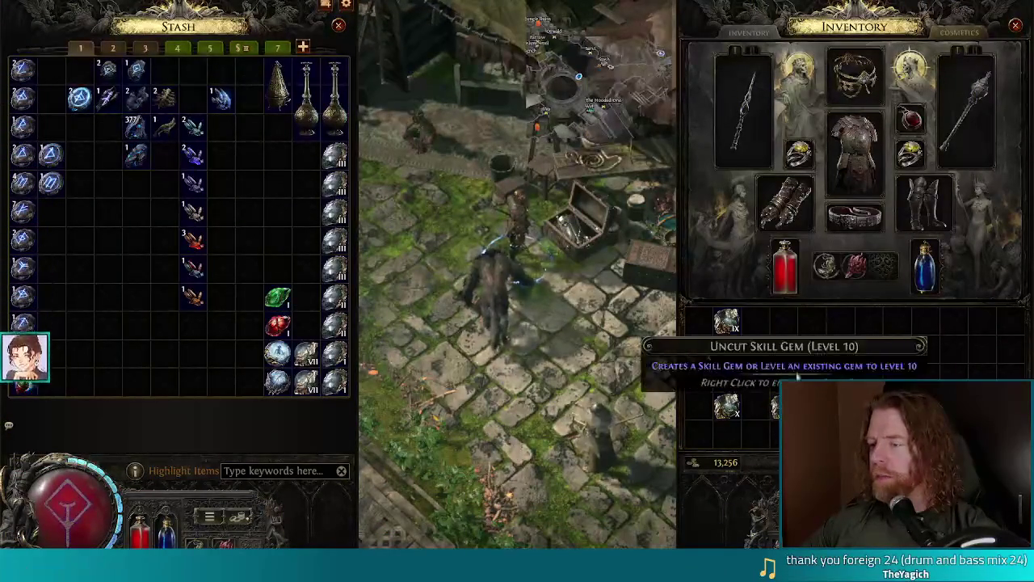
pyautogui.press('Escape')
# Deposit the uncut gems, including the Level 10 ones, in Guild Stash tab 3, then travel to The Molten Vault.
pyautogui.click(664, 275)
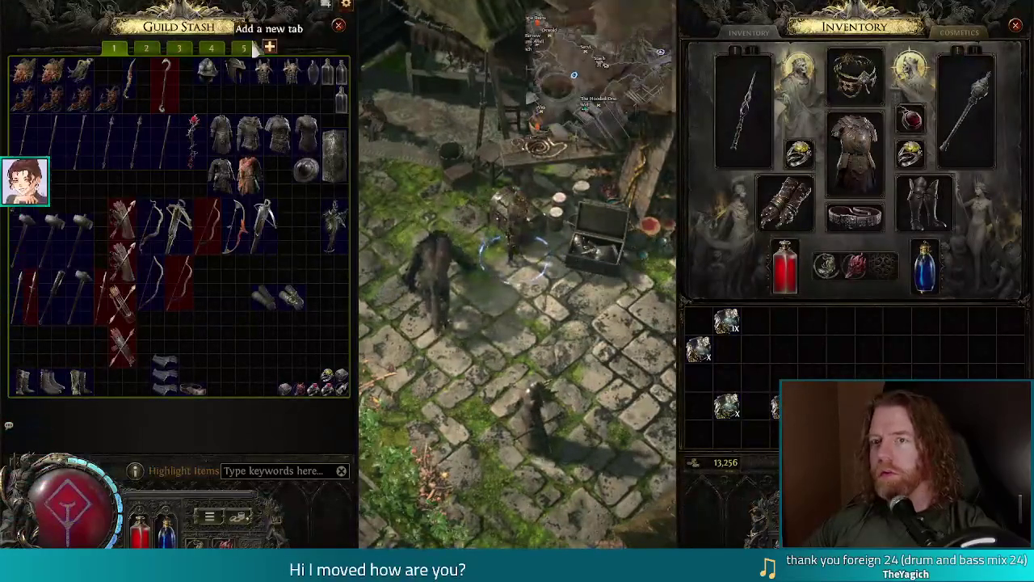
pyautogui.click(178, 47)
pyautogui.keyDown('ctrl'); pyautogui.click(725, 321); pyautogui.keyUp('ctrl')
pyautogui.keyDown('ctrl'); pyautogui.click(698, 349); pyautogui.keyUp('ctrl')
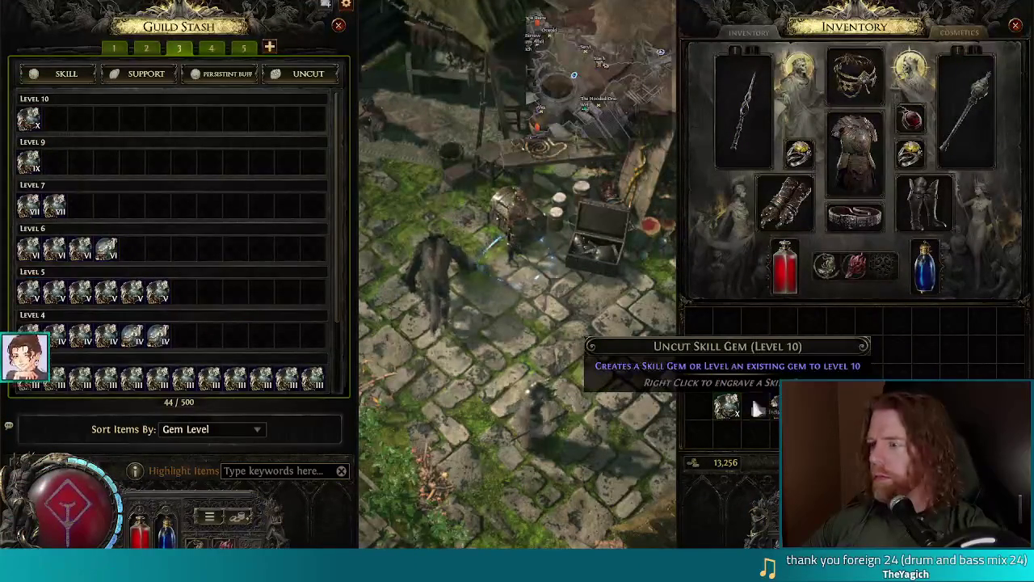
pyautogui.keyDown('ctrl'); pyautogui.click(724, 409); pyautogui.keyUp('ctrl')
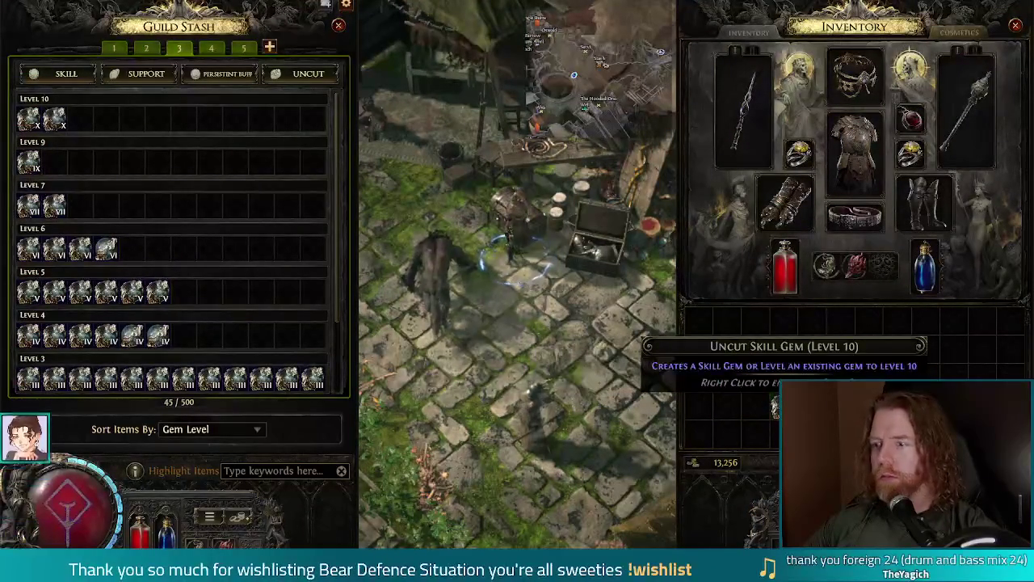
pyautogui.keyDown('ctrl'); pyautogui.click(774, 408); pyautogui.keyUp('ctrl')
pyautogui.click(385, 215)
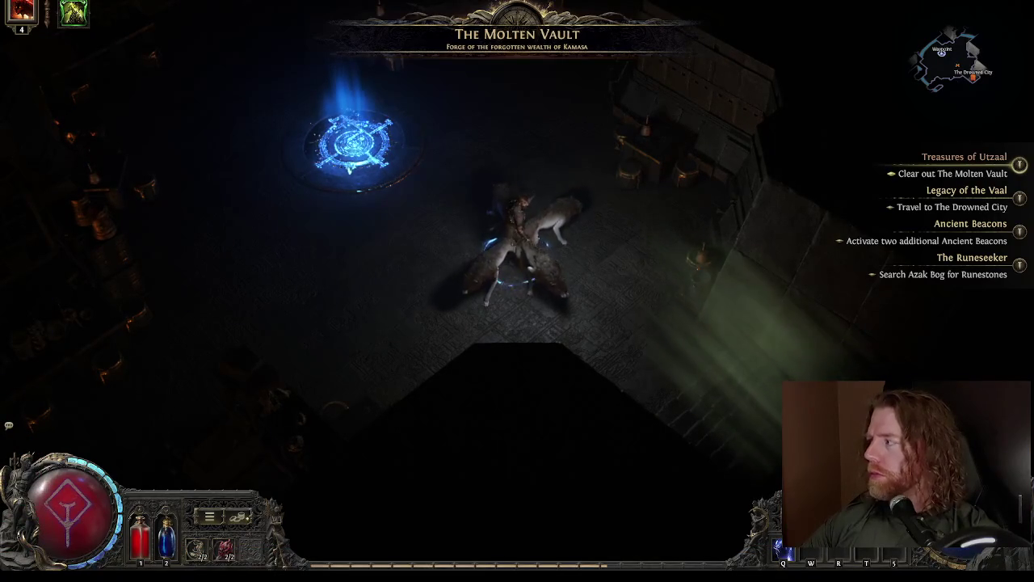
# Walk toward The Molten Vault waypoint and bring up the Game Paused menu.
pyautogui.click(461, 165)
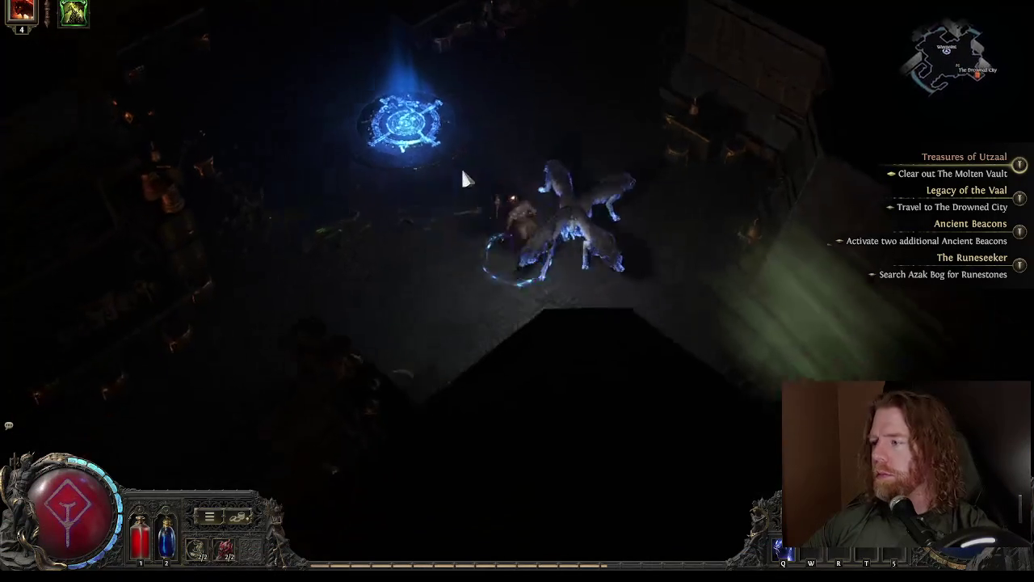
pyautogui.press('Escape')
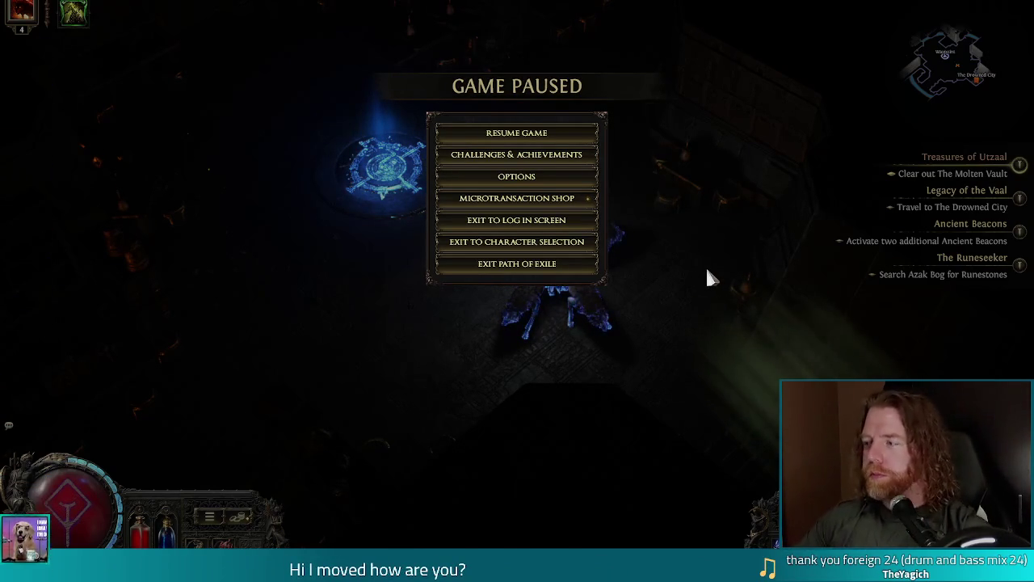
# Unpause the game and move the character away from the waypoint into the vault.
pyautogui.press('Escape')
pyautogui.moveTo(559, 204)
pyautogui.mouseDown()
pyautogui.moveTo(554, 219)
pyautogui.moveTo(444, 152)
pyautogui.moveTo(466, 206)
pyautogui.moveTo(488, 211)
pyautogui.moveTo(432, 208)
pyautogui.moveTo(484, 189)
pyautogui.moveTo(445, 152)
pyautogui.moveTo(429, 194)
pyautogui.moveTo(420, 169)
pyautogui.moveTo(465, 231)
pyautogui.moveTo(409, 169)
pyautogui.moveTo(434, 177)
pyautogui.moveTo(416, 159)
pyautogui.moveTo(364, 162)
pyautogui.moveTo(388, 173)
pyautogui.moveTo(439, 167)
pyautogui.moveTo(696, 314)
pyautogui.moveTo(692, 342)
pyautogui.moveTo(592, 287)
pyautogui.moveTo(394, 148)
pyautogui.moveTo(382, 171)
pyautogui.moveTo(435, 187)
pyautogui.moveTo(442, 201)
pyautogui.mouseUp()
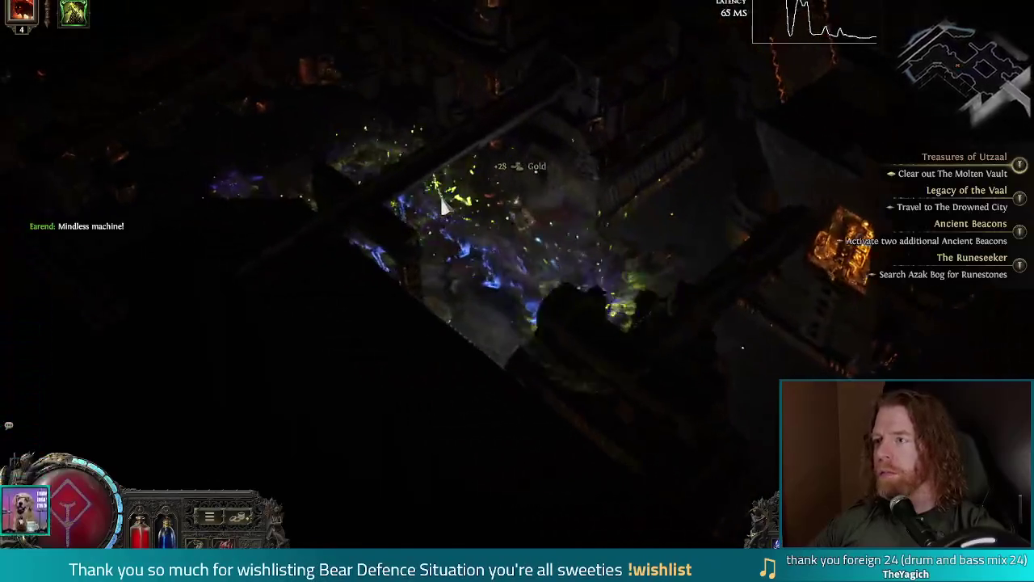
# Walk up the corridor into Kamasa's Crucible and across the lava-lit floor toward the pit.
pyautogui.click(443, 207)
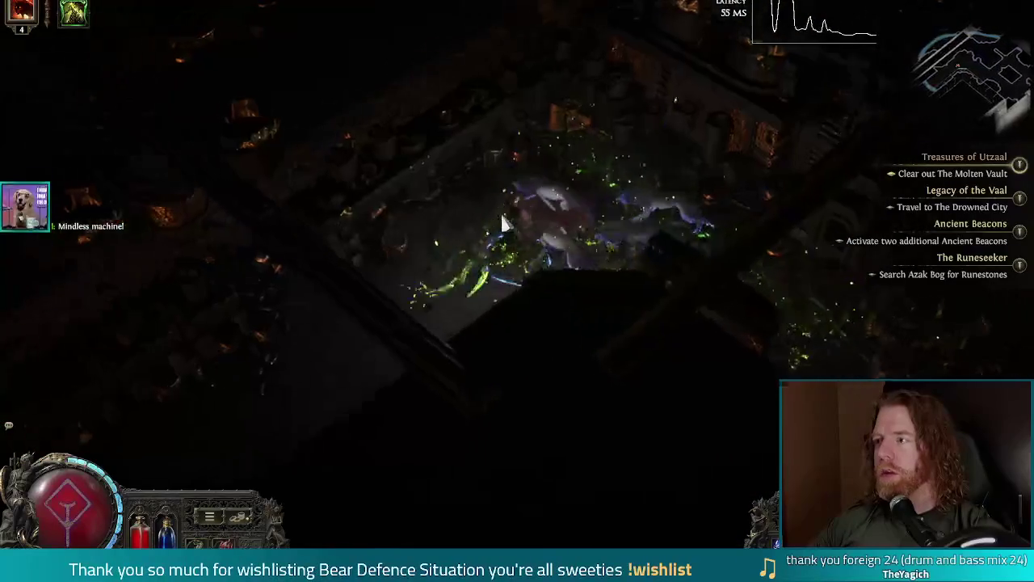
pyautogui.click(484, 245)
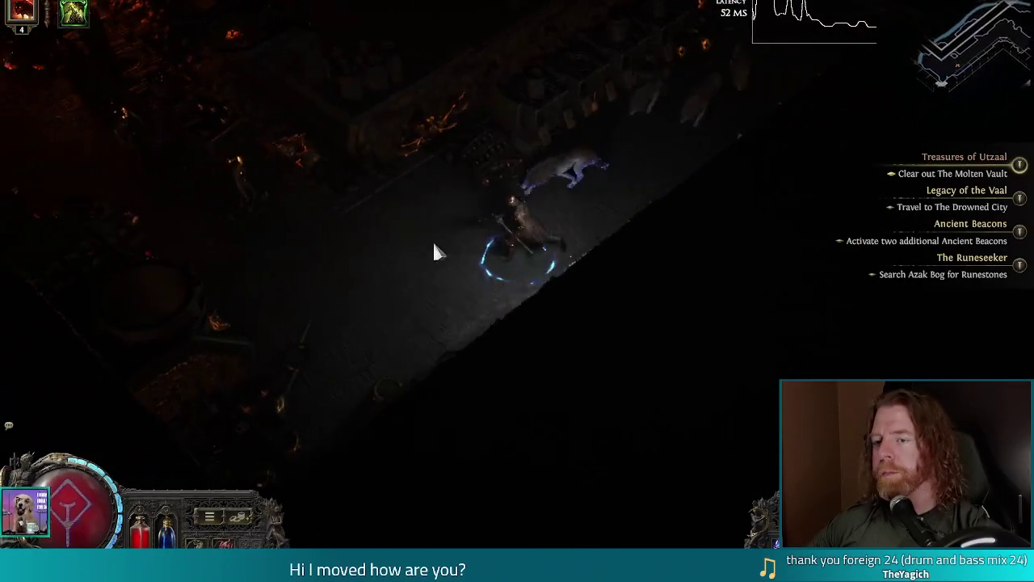
pyautogui.click(444, 150)
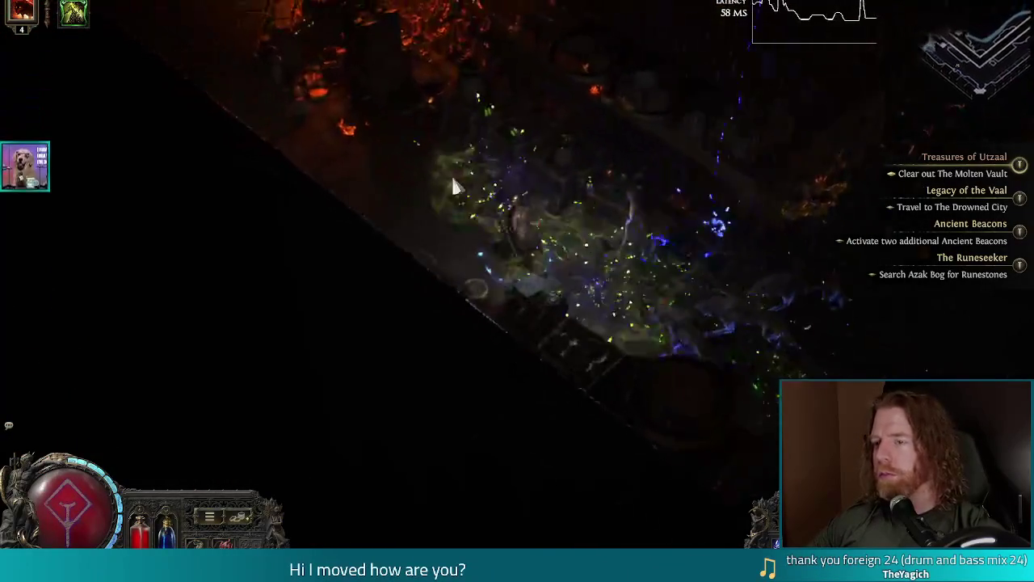
pyautogui.click(451, 174)
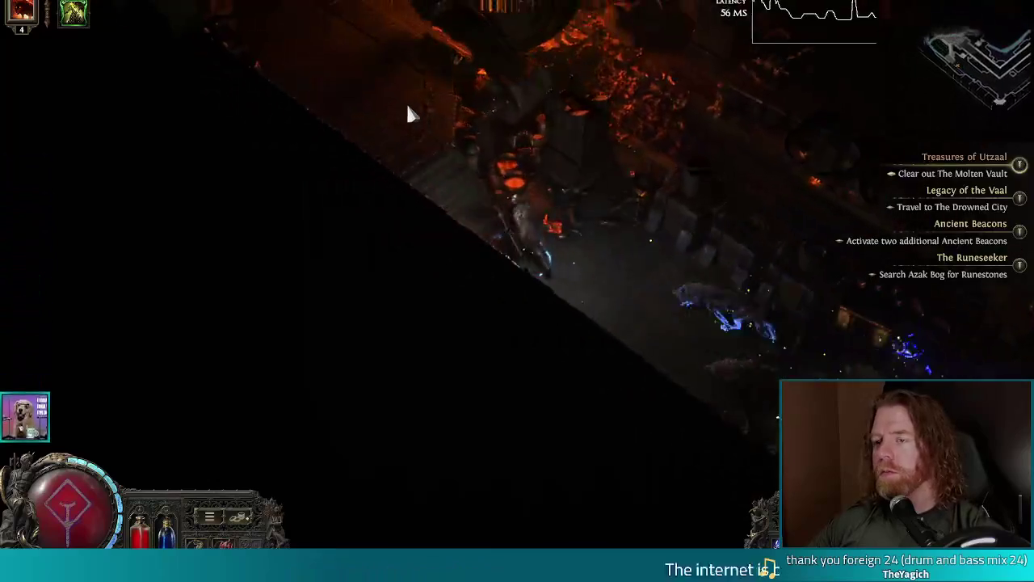
pyautogui.click(452, 121)
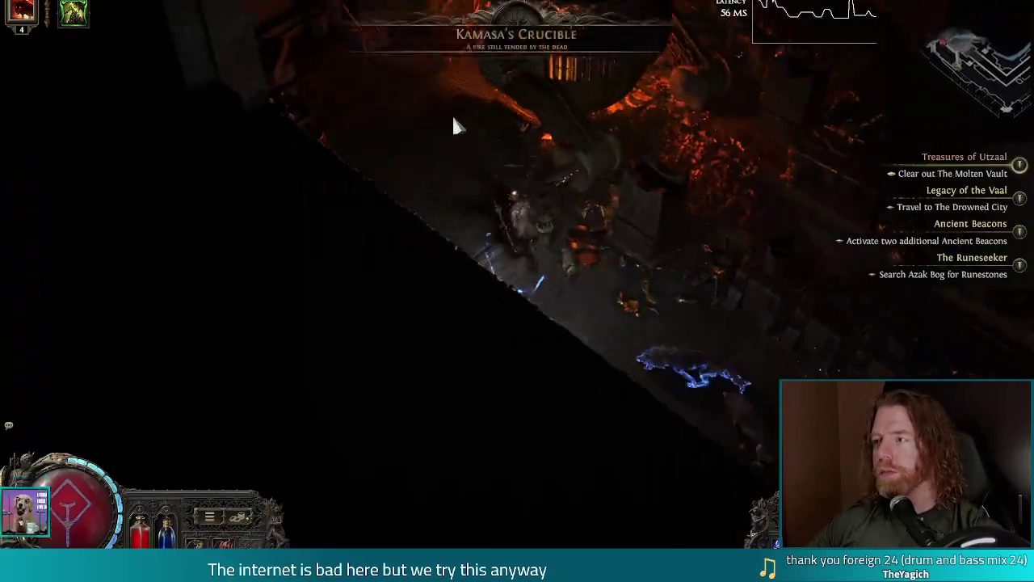
pyautogui.click(453, 123)
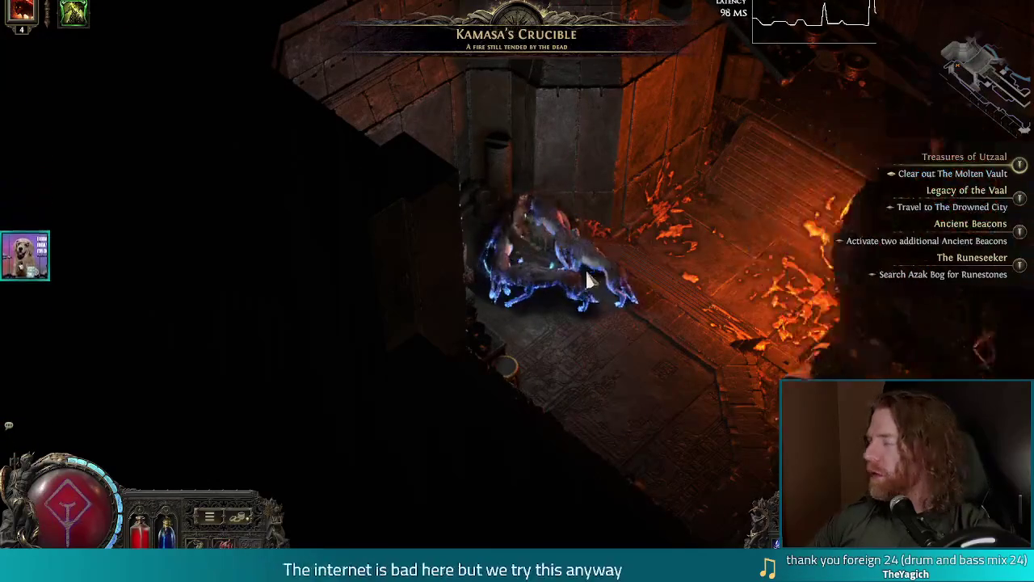
pyautogui.click(746, 277)
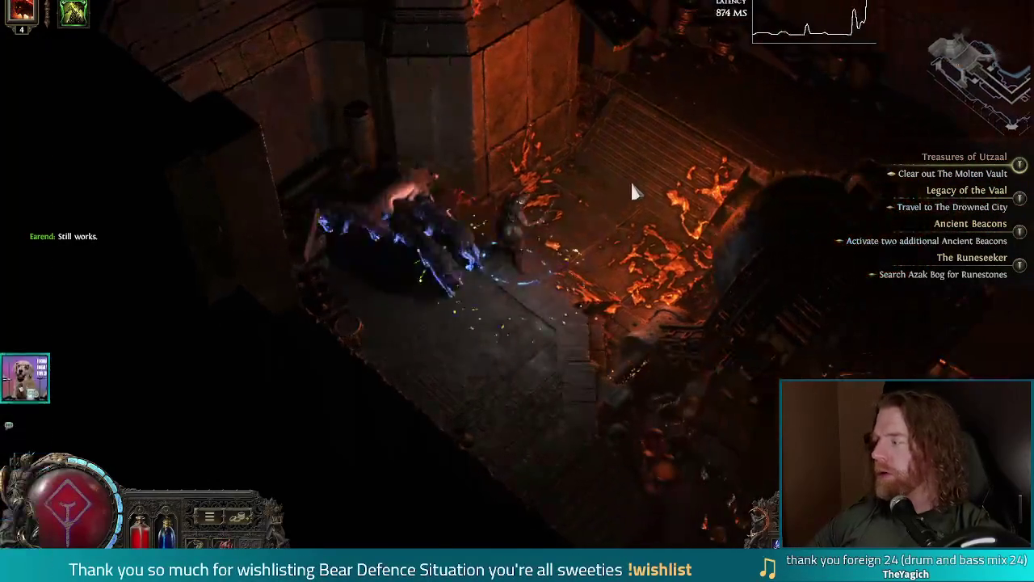
pyautogui.click(632, 191)
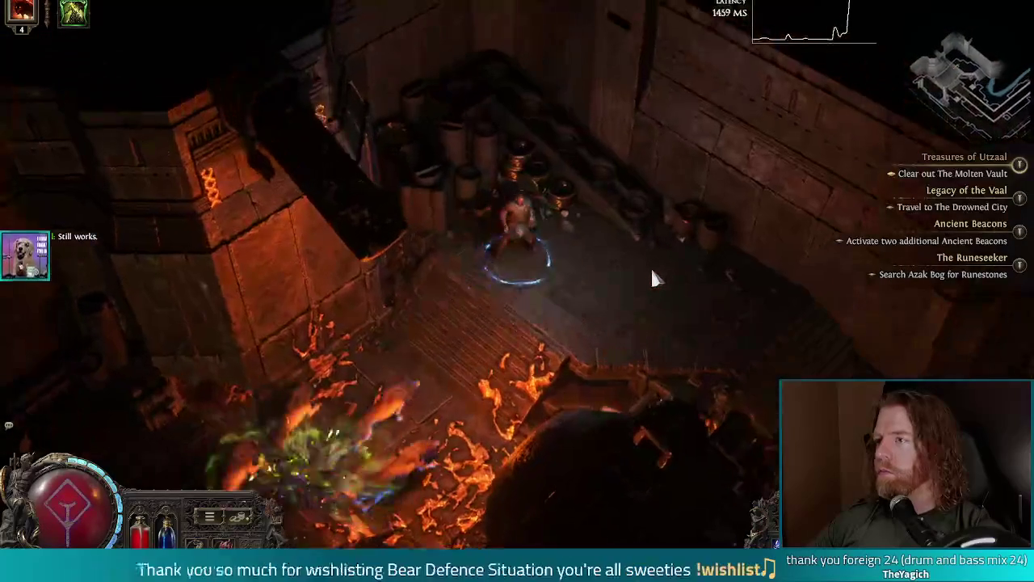
pyautogui.click(700, 342)
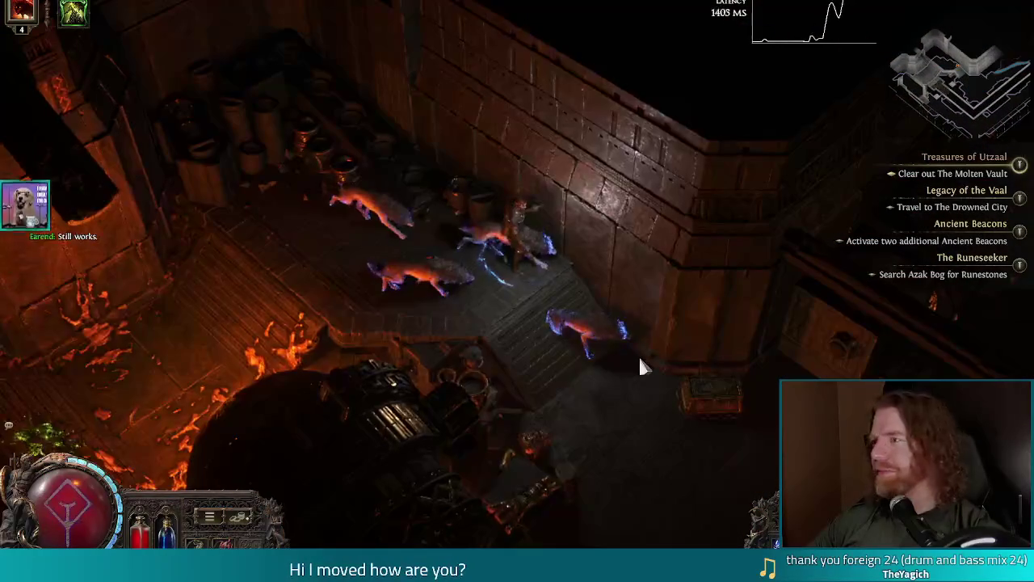
pyautogui.click(640, 356)
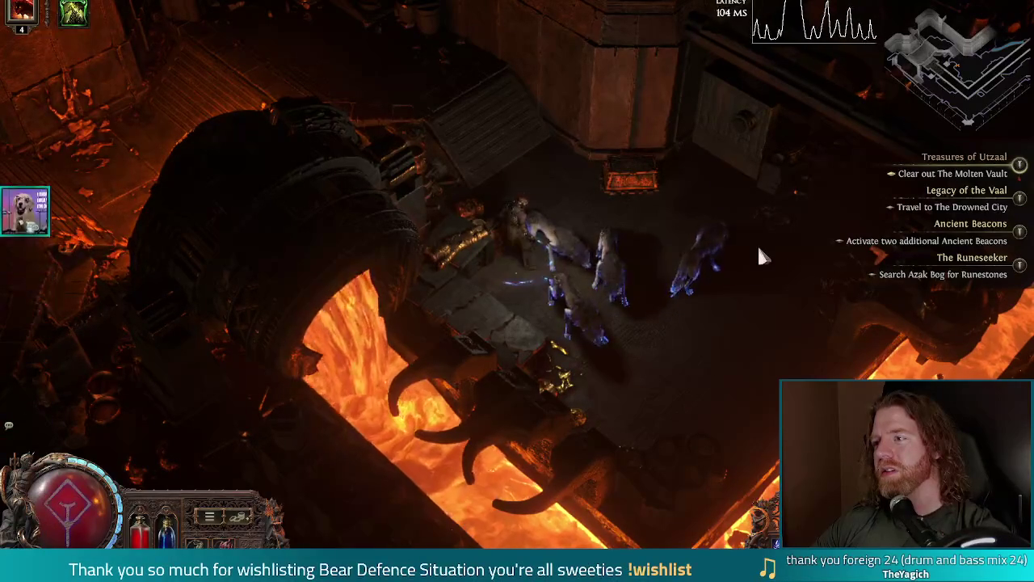
# Enter the next lava area, fight the Gold-Melted Sentinel, retreat, and pause the game.
pyautogui.click(831, 219)
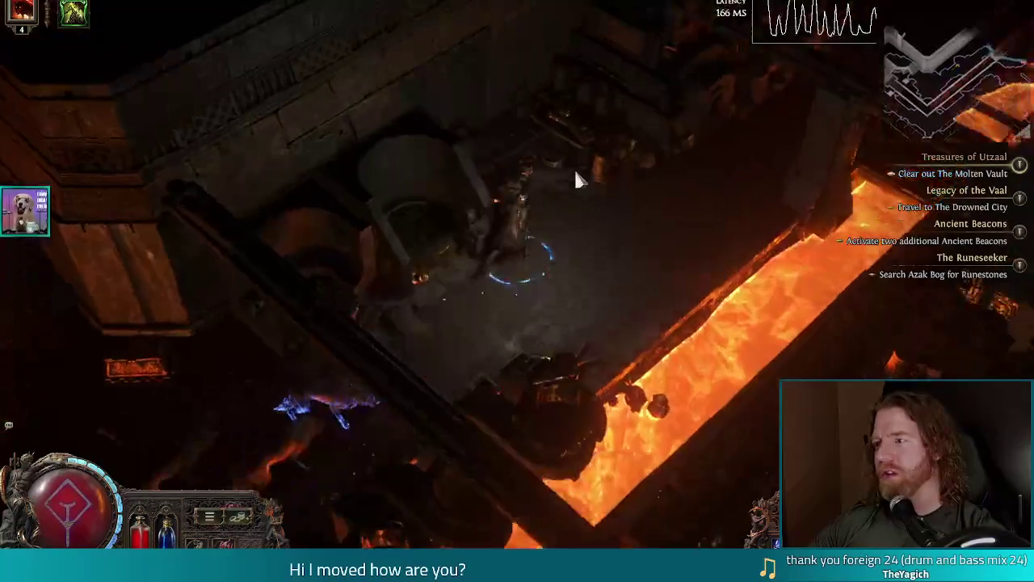
pyautogui.moveTo(578, 190)
pyautogui.mouseDown()
pyautogui.moveTo(582, 231)
pyautogui.moveTo(521, 277)
pyautogui.moveTo(649, 200)
pyautogui.moveTo(631, 208)
pyautogui.moveTo(588, 143)
pyautogui.moveTo(642, 138)
pyautogui.moveTo(596, 138)
pyautogui.moveTo(579, 176)
pyautogui.moveTo(651, 202)
pyautogui.moveTo(643, 254)
pyautogui.moveTo(651, 132)
pyautogui.moveTo(690, 153)
pyautogui.moveTo(612, 196)
pyautogui.moveTo(589, 150)
pyautogui.moveTo(705, 331)
pyautogui.moveTo(663, 214)
pyautogui.moveTo(633, 178)
pyautogui.moveTo(628, 254)
pyautogui.moveTo(616, 232)
pyautogui.moveTo(638, 190)
pyautogui.moveTo(667, 156)
pyautogui.moveTo(691, 150)
pyautogui.moveTo(736, 170)
pyautogui.moveTo(800, 234)
pyautogui.moveTo(771, 254)
pyautogui.moveTo(649, 240)
pyautogui.moveTo(754, 286)
pyautogui.moveTo(638, 178)
pyautogui.moveTo(494, 358)
pyautogui.moveTo(473, 299)
pyautogui.moveTo(493, 342)
pyautogui.moveTo(434, 302)
pyautogui.moveTo(423, 307)
pyautogui.moveTo(423, 341)
pyautogui.moveTo(451, 341)
pyautogui.moveTo(472, 164)
pyautogui.moveTo(512, 185)
pyautogui.moveTo(499, 194)
pyautogui.moveTo(485, 178)
pyautogui.moveTo(388, 159)
pyautogui.moveTo(388, 173)
pyautogui.moveTo(374, 161)
pyautogui.moveTo(391, 234)
pyautogui.moveTo(362, 261)
pyautogui.moveTo(404, 232)
pyautogui.moveTo(415, 187)
pyautogui.moveTo(394, 203)
pyautogui.moveTo(430, 223)
pyautogui.moveTo(464, 201)
pyautogui.moveTo(449, 186)
pyautogui.moveTo(477, 206)
pyautogui.moveTo(502, 259)
pyautogui.moveTo(569, 273)
pyautogui.moveTo(554, 330)
pyautogui.moveTo(564, 281)
pyautogui.mouseUp()
pyautogui.moveTo(537, 315)
pyautogui.mouseDown()
pyautogui.moveTo(485, 279)
pyautogui.moveTo(458, 317)
pyautogui.moveTo(370, 185)
pyautogui.moveTo(419, 219)
pyautogui.mouseUp()
pyautogui.press('Escape')
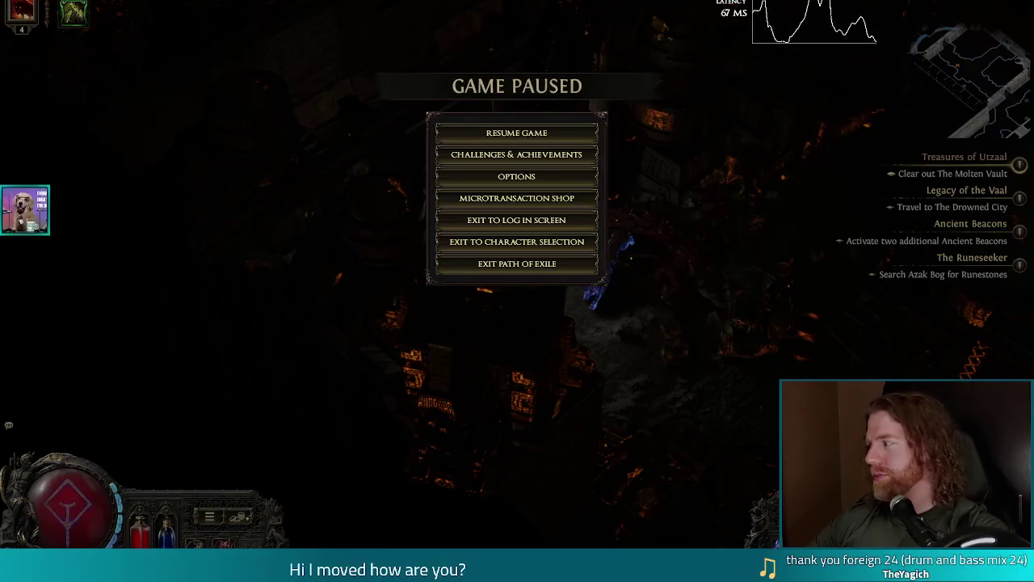